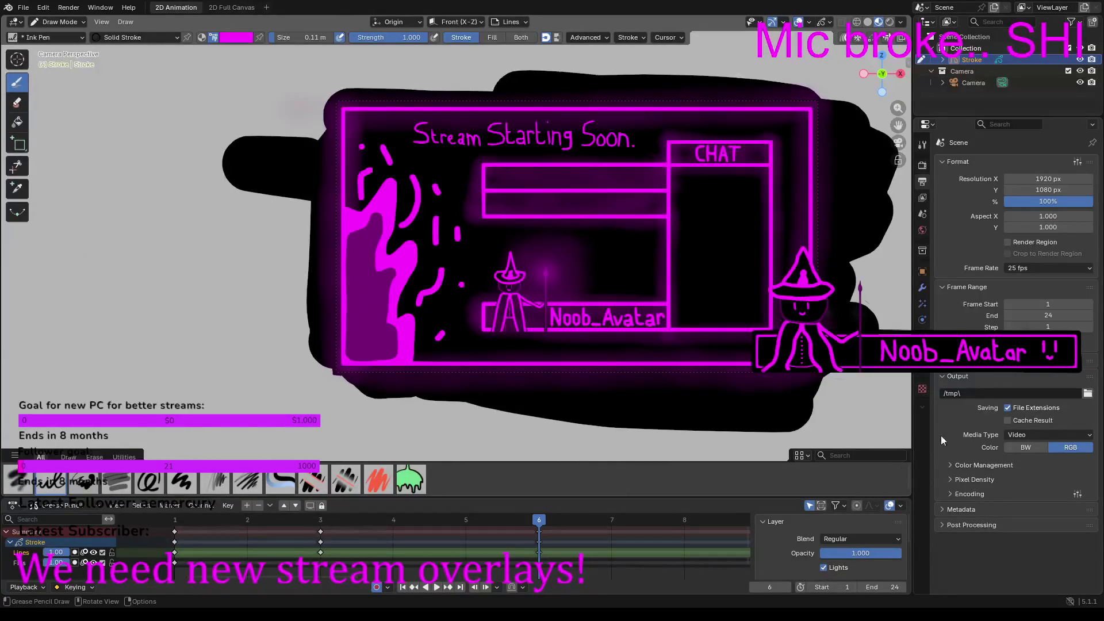
# Step: Replace the render output path with '/tmp\Stream starting soon'
pyautogui.click(972, 394)
pyautogui.press('BackSpace')
pyautogui.press('BackSpace')
pyautogui.press('BackSpace')
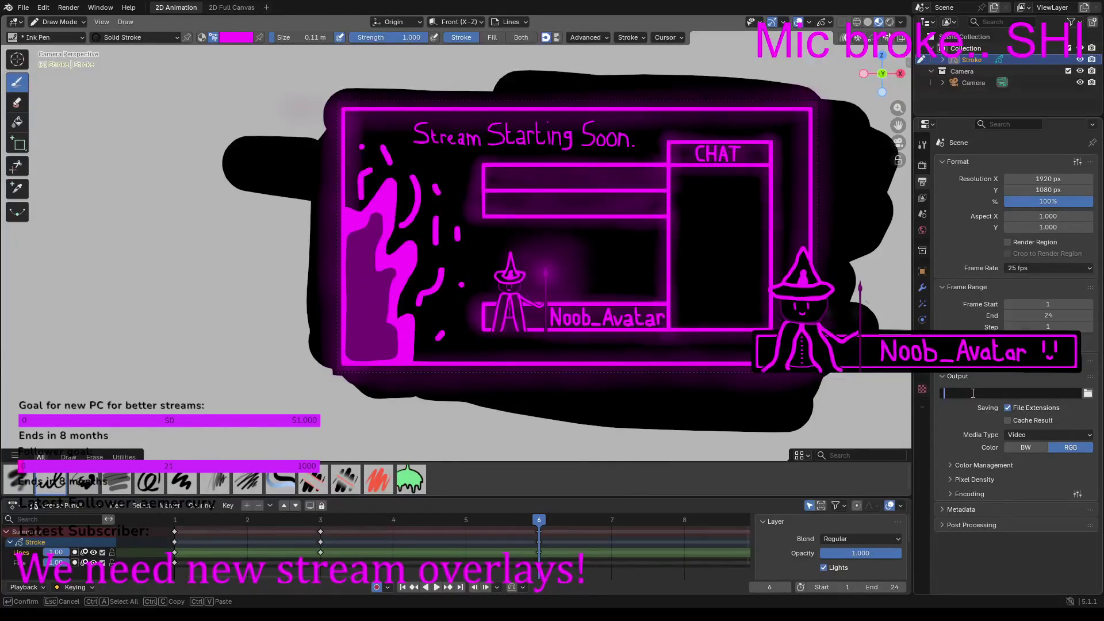
pyautogui.write('/tmp\\')
pyautogui.write('Stream star')
pyautogui.write('ting soon')
pyautogui.press('Return')
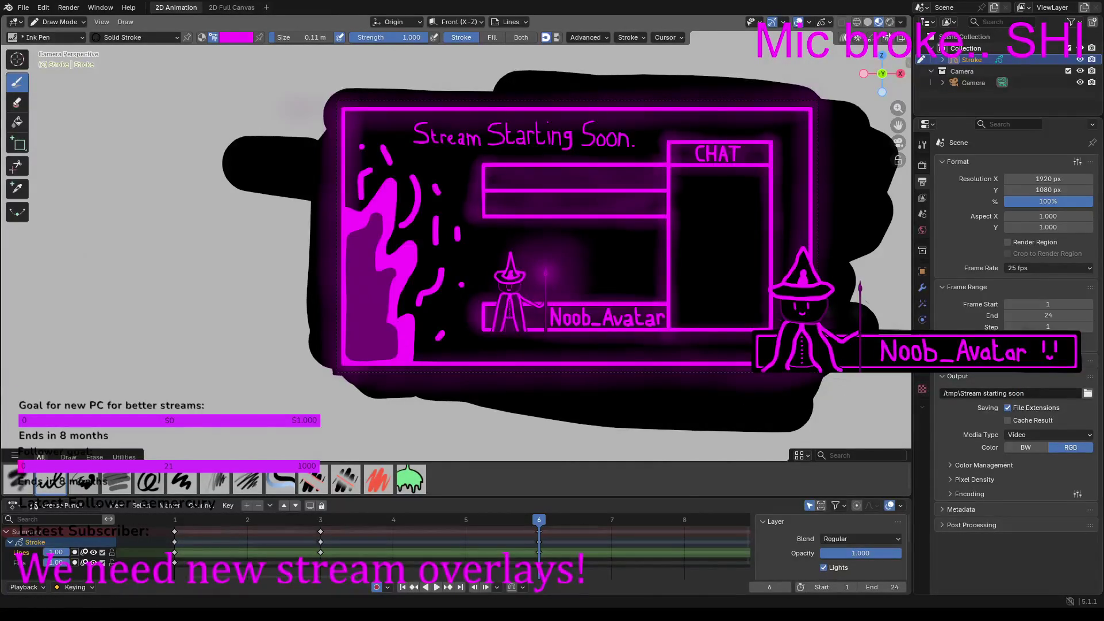
# Step: Undo the path change and browse for the Videos folder as the render destination
pyautogui.hotkey('ctrl', 'z')
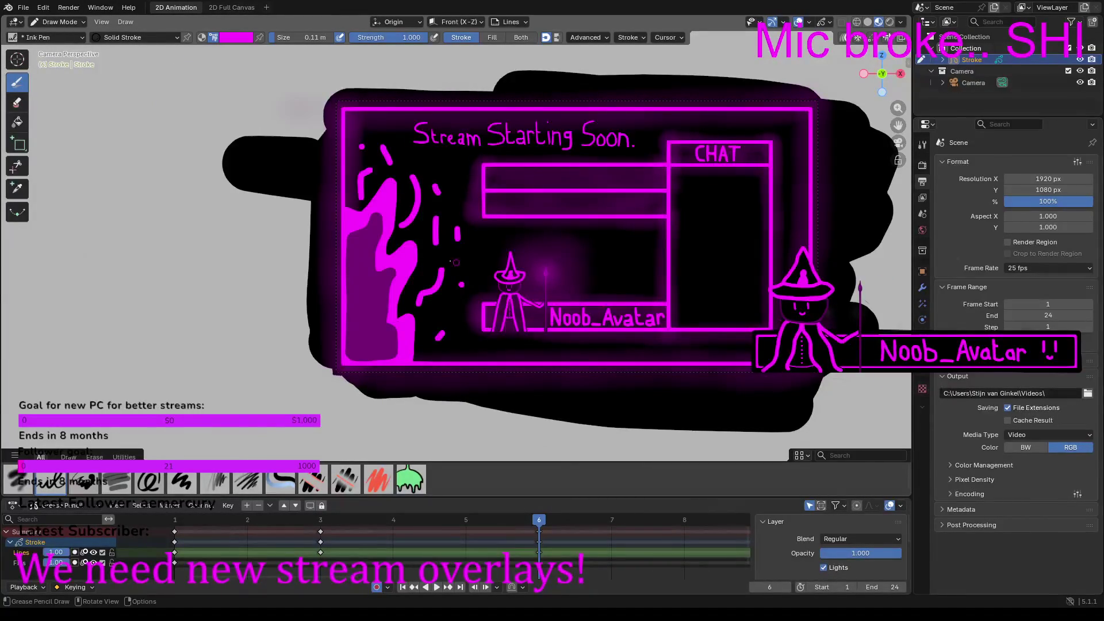
pyautogui.click(1087, 393)
pyautogui.click(68, 7)
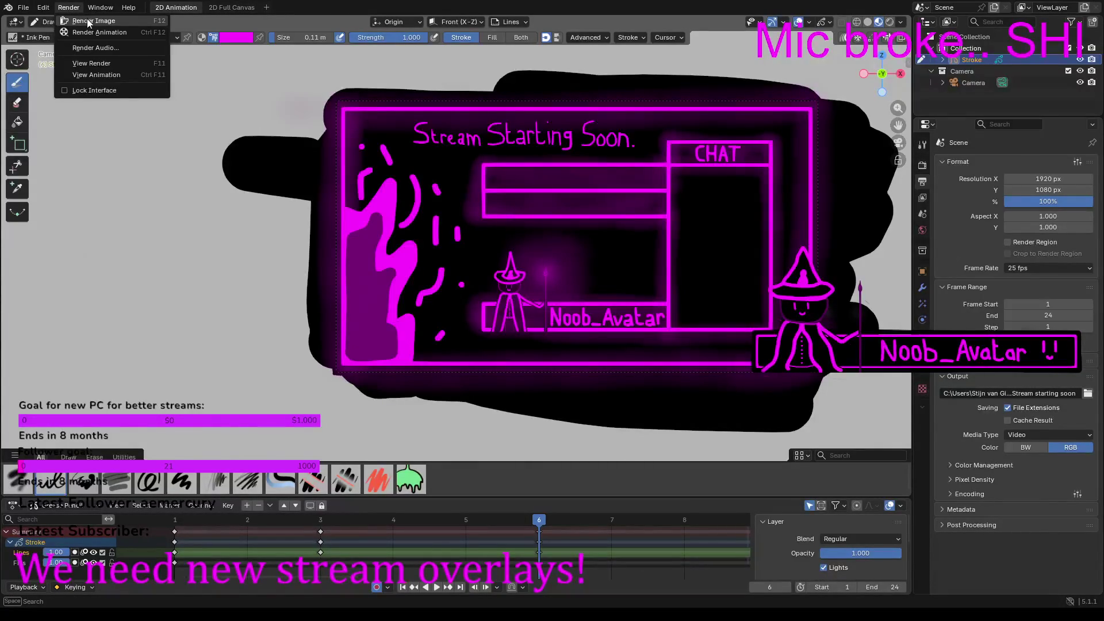
# Step: Show Render Properties: EEVEE engine, 16 viewport samples and 64 render samples
pyautogui.click(923, 167)
pyautogui.click(923, 168)
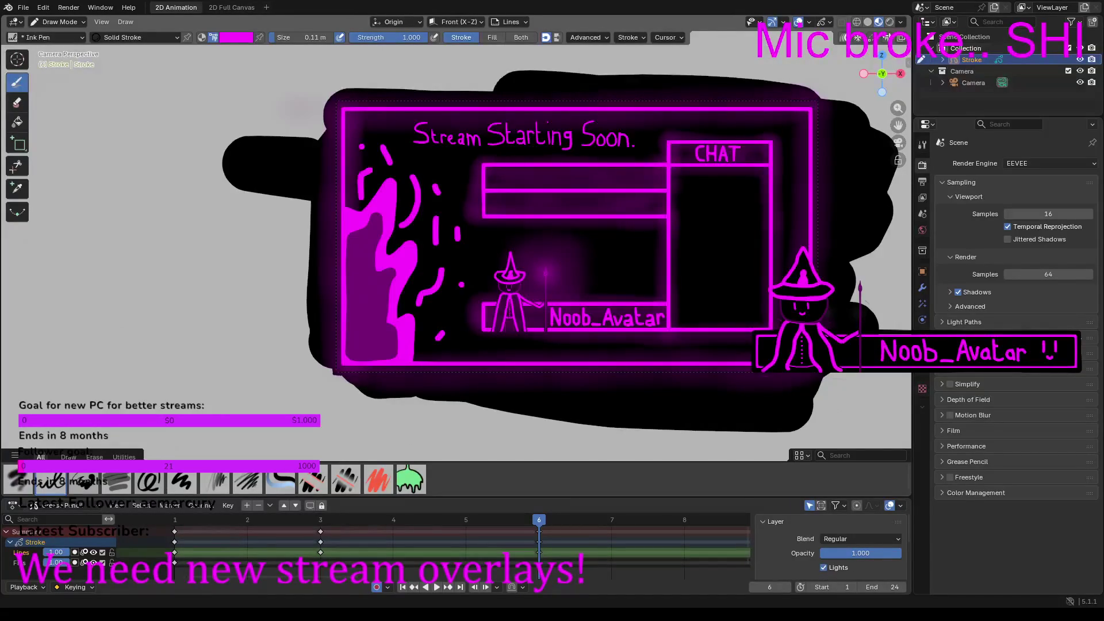
# Step: Render the whole overlay animation from the Render menu
pyautogui.click(174, 300)
pyautogui.click(69, 7)
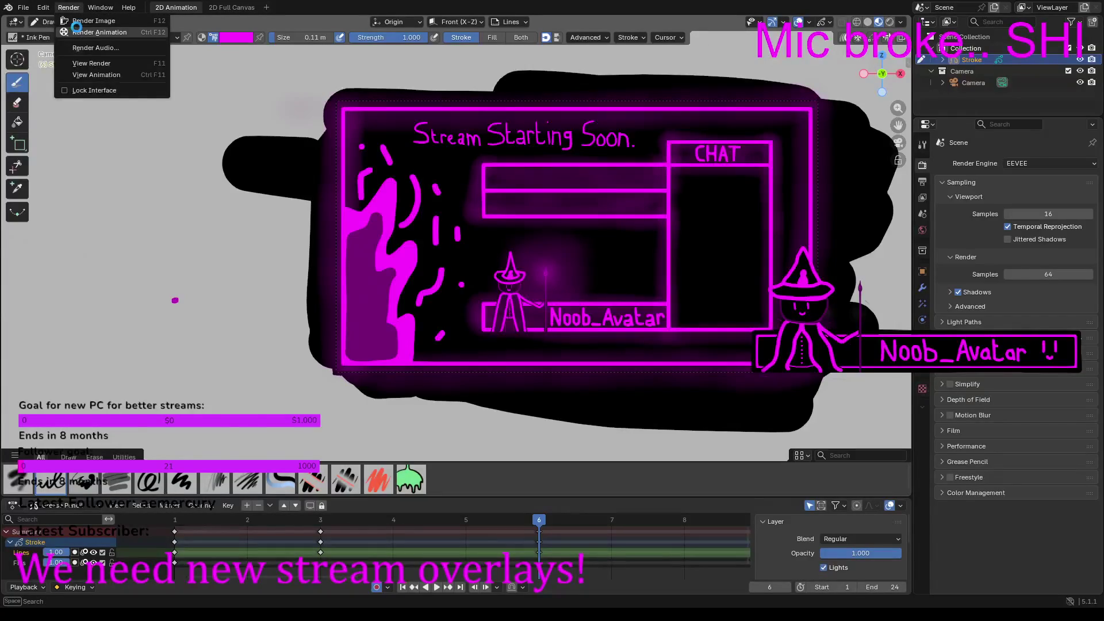
pyautogui.click(77, 32)
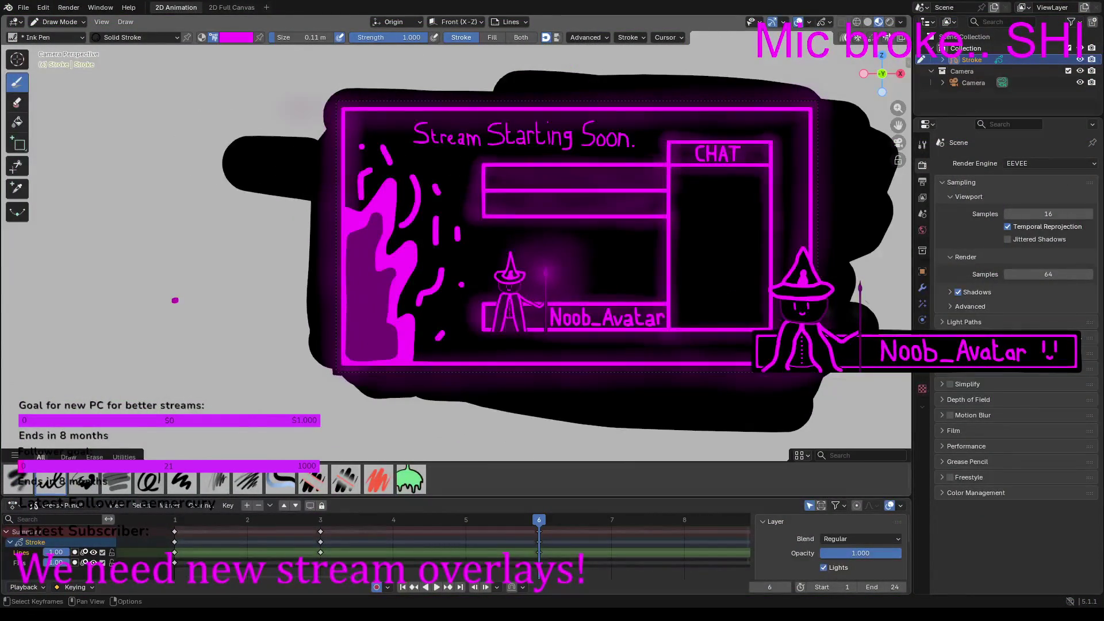
# Step: Jump back to frame 1 and return to Draw Mode after briefly entering Edit Mode
pyautogui.hotkey('shift', 'Left')
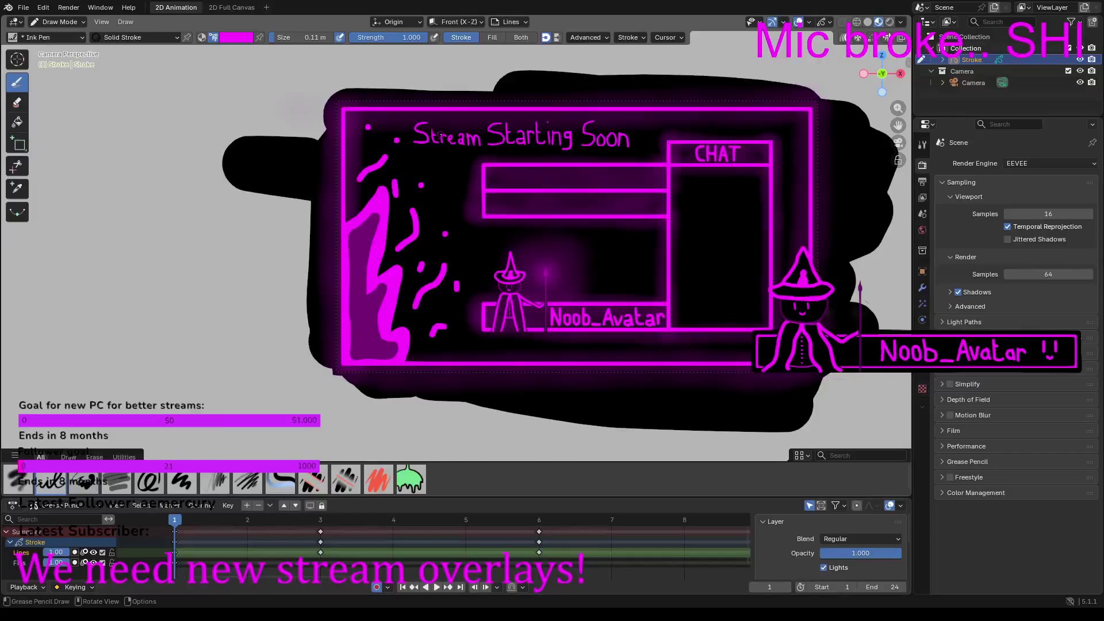
pyautogui.click(63, 21)
pyautogui.click(62, 48)
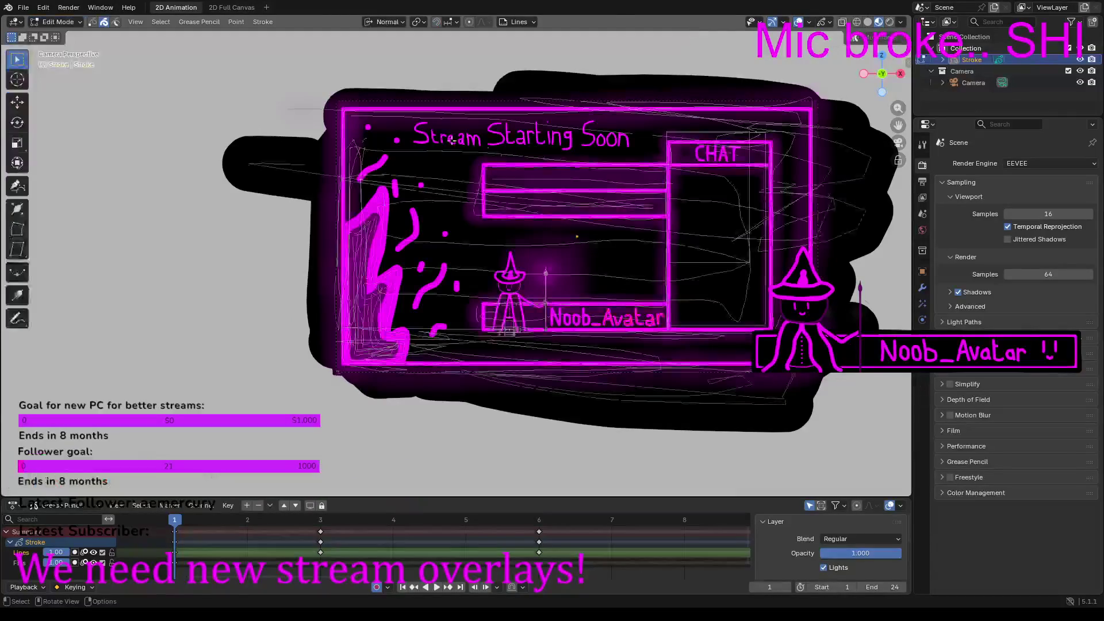
pyautogui.scroll(1, 426, 138)
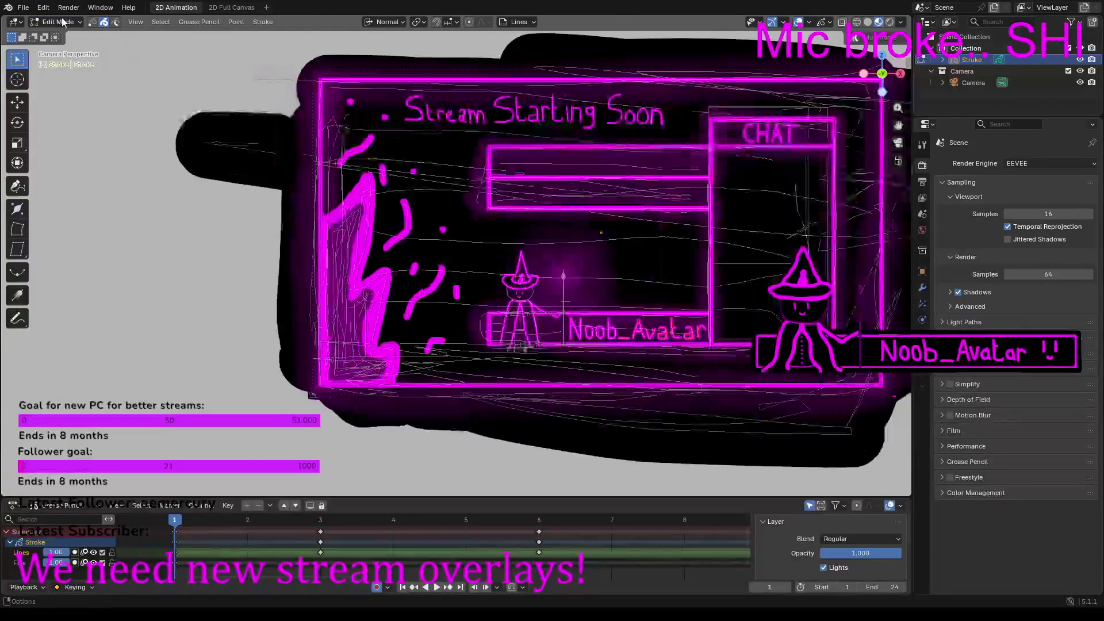
pyautogui.click(58, 22)
pyautogui.click(51, 75)
# Step: Test-erase the 'St' of the title, undo it, and switch to Edit Mode
pyautogui.click(17, 103)
pyautogui.moveTo(409, 110); pyautogui.dragTo(615, 115)
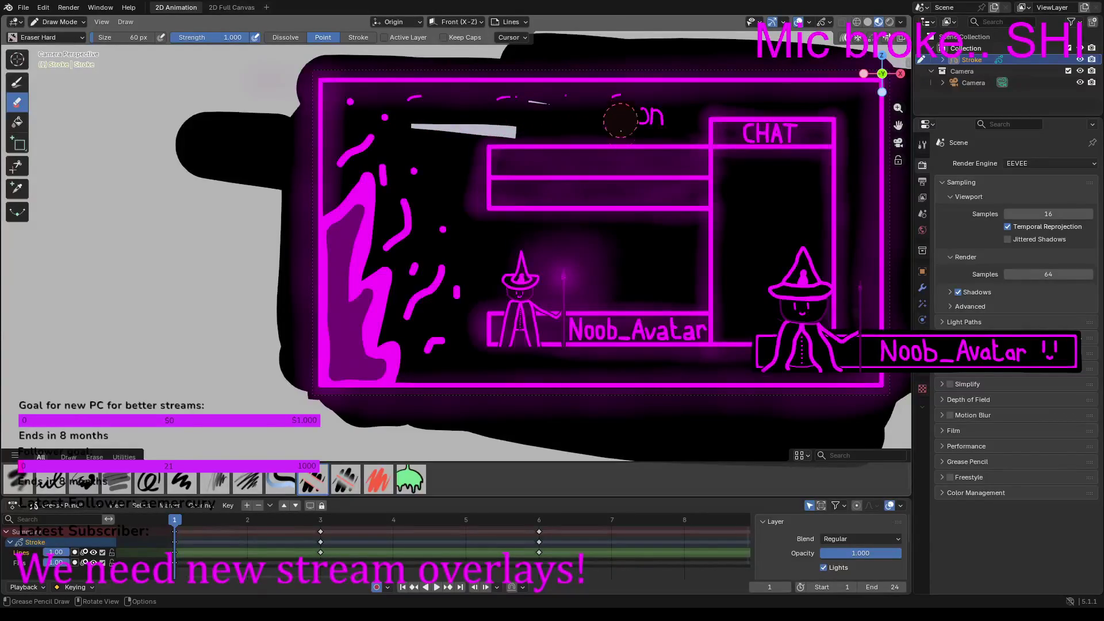
pyautogui.hotkey('ctrl', 'z')
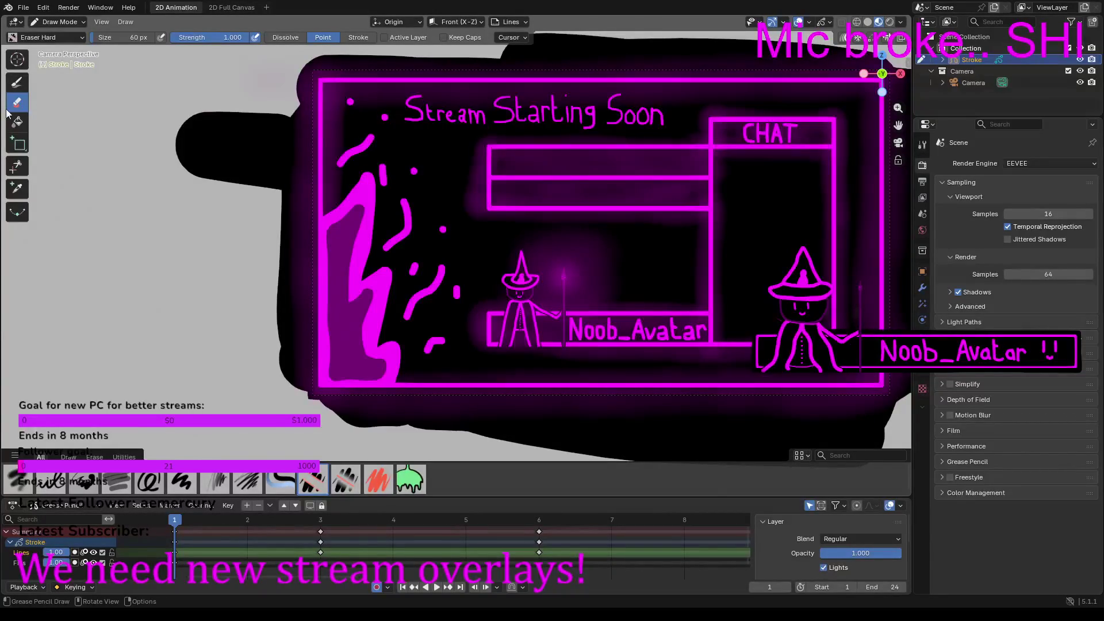
pyautogui.click(57, 21)
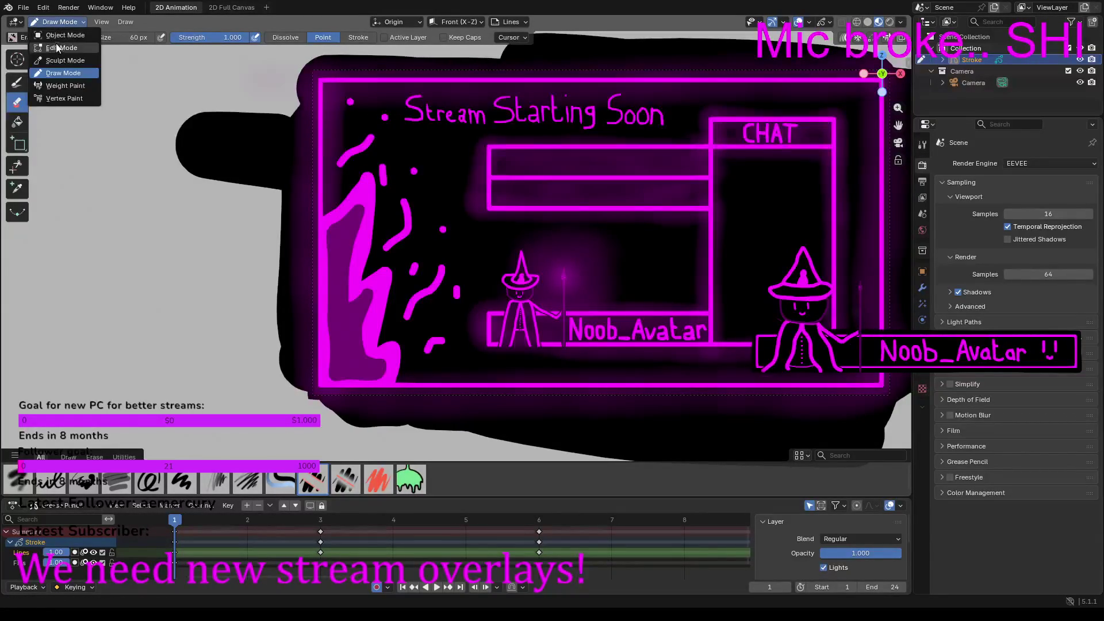
pyautogui.click(58, 44)
# Step: Select the t, r and e letter strokes of the word 'Stream'
pyautogui.scroll(-3, 542, 117)
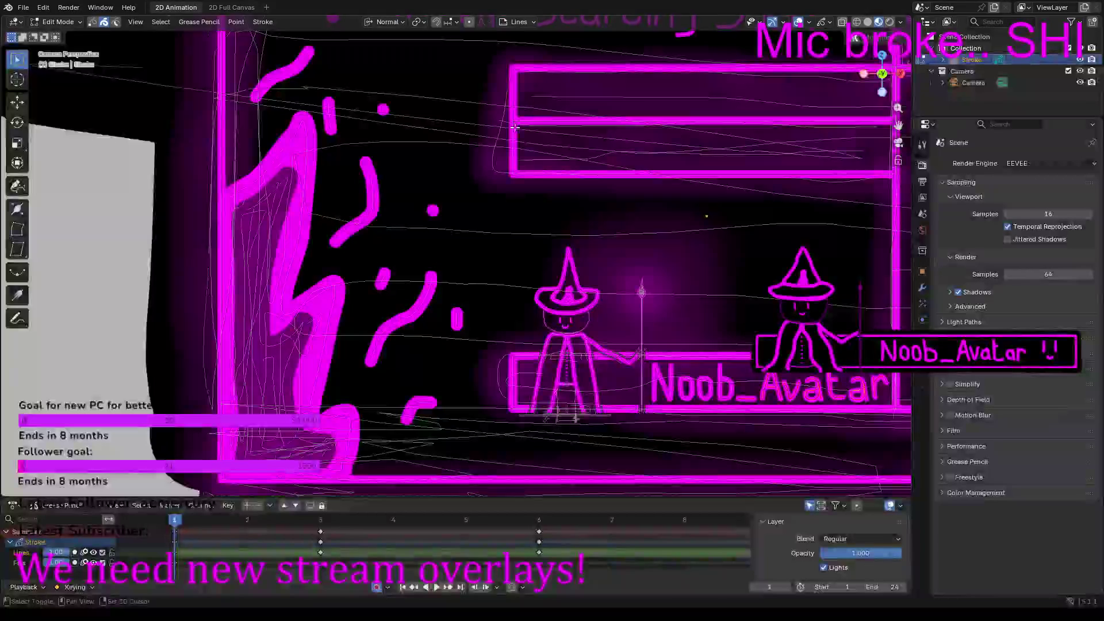
pyautogui.scroll(1, 402, 161)
pyautogui.scroll(-2, 336, 181)
pyautogui.scroll(5, 337, 181)
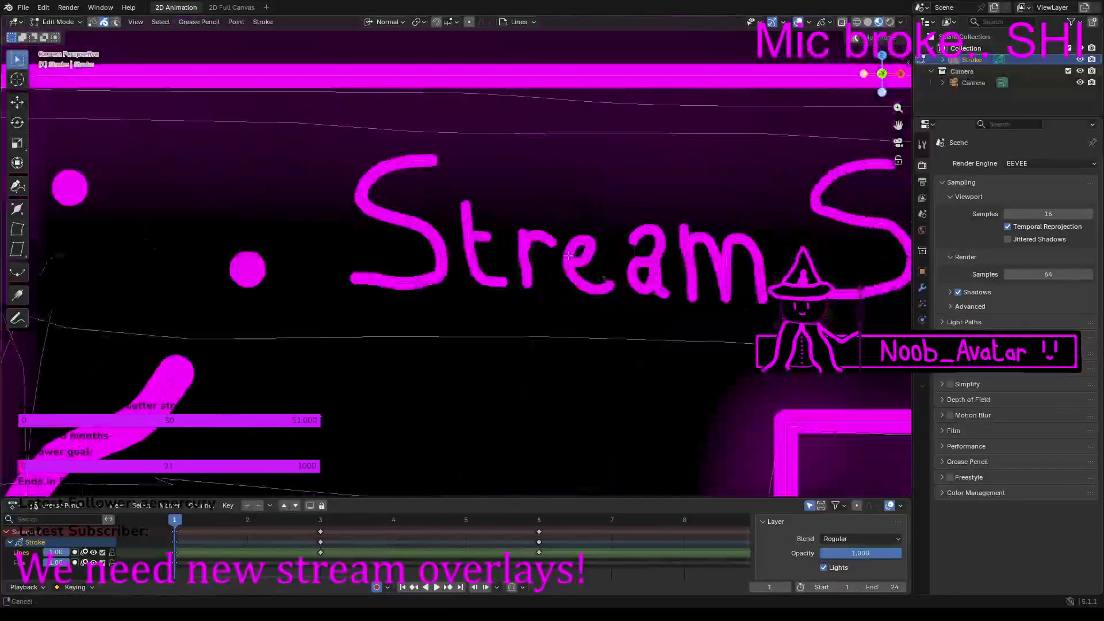
pyautogui.click(419, 233)
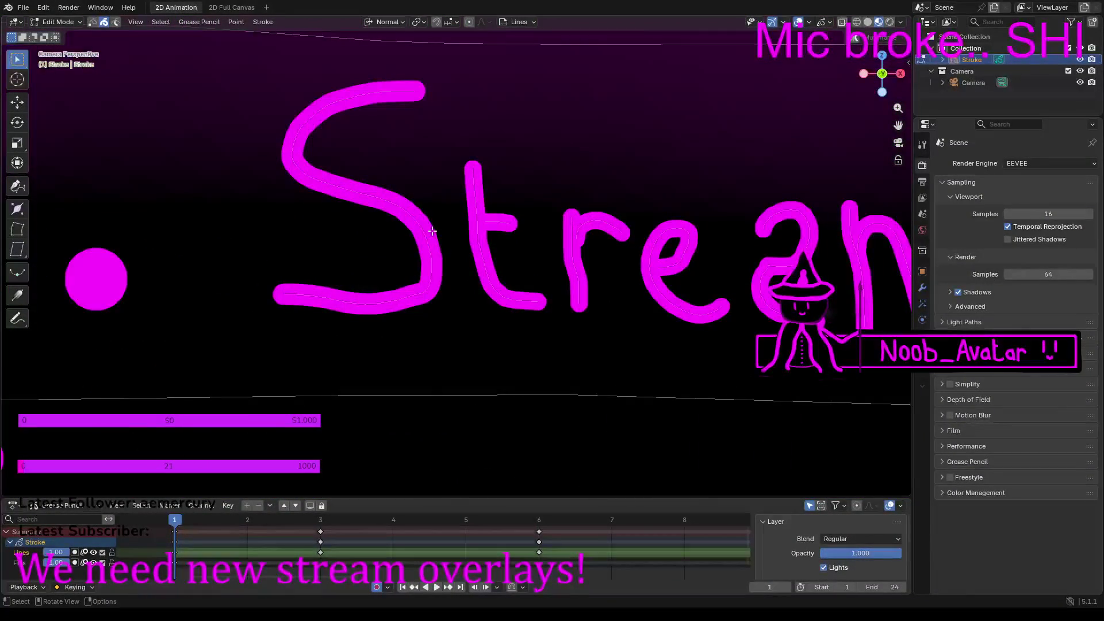
pyautogui.click(478, 225)
pyautogui.keyDown('shift'); pyautogui.click(494, 224); pyautogui.keyUp('shift')
pyautogui.keyDown('shift'); pyautogui.click(590, 229); pyautogui.keyUp('shift')
pyautogui.keyDown('shift'); pyautogui.click(655, 261); pyautogui.keyUp('shift')
# Step: Add the i, n and g strokes of 'Starting' and the S stroke to the selection
pyautogui.moveTo(784, 272)
pyautogui.keyDown('shift'); pyautogui.mouseDown(button='middle')
pyautogui.moveTo(615, 276)
pyautogui.moveTo(481, 251)
pyautogui.mouseUp(button='middle'); pyautogui.keyUp('shift')
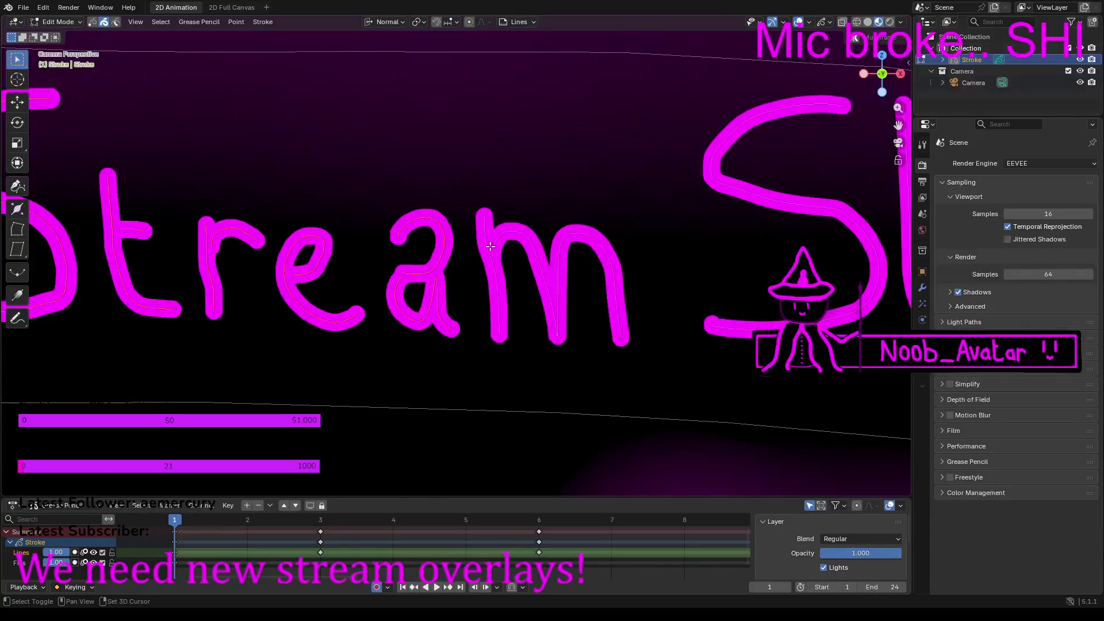
pyautogui.moveTo(760, 318)
pyautogui.keyDown('shift'); pyautogui.mouseDown(button='middle')
pyautogui.moveTo(614, 291)
pyautogui.moveTo(364, 328)
pyautogui.mouseUp(button='middle'); pyautogui.keyUp('shift')
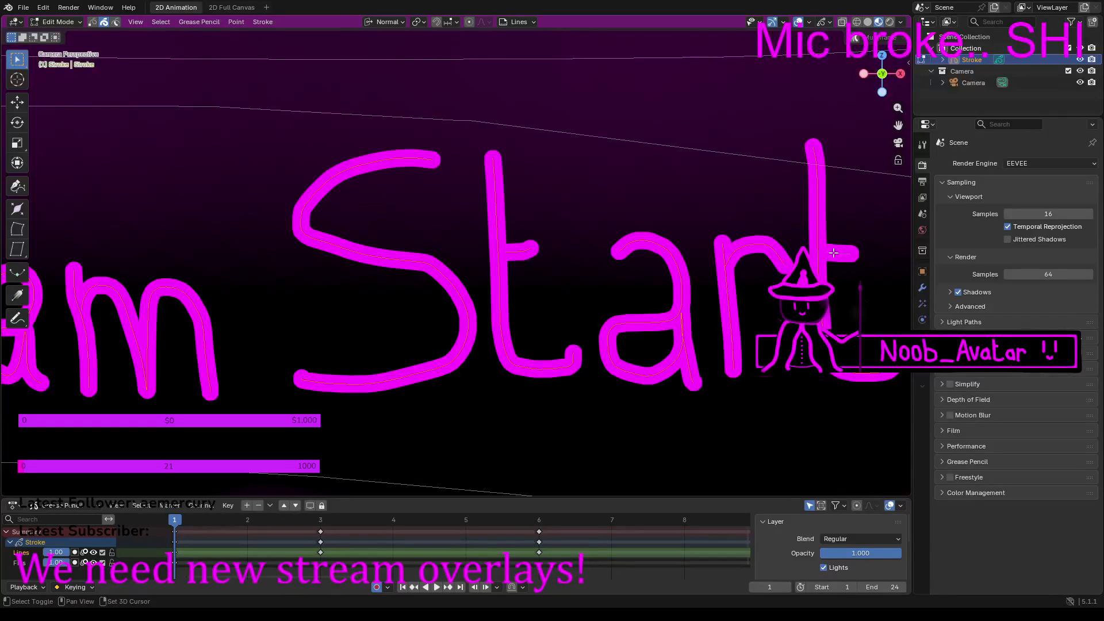
pyautogui.moveTo(821, 226)
pyautogui.keyDown('shift'); pyautogui.mouseDown(button='middle')
pyautogui.moveTo(426, 219)
pyautogui.moveTo(236, 166)
pyautogui.mouseUp(button='middle'); pyautogui.keyUp('shift')
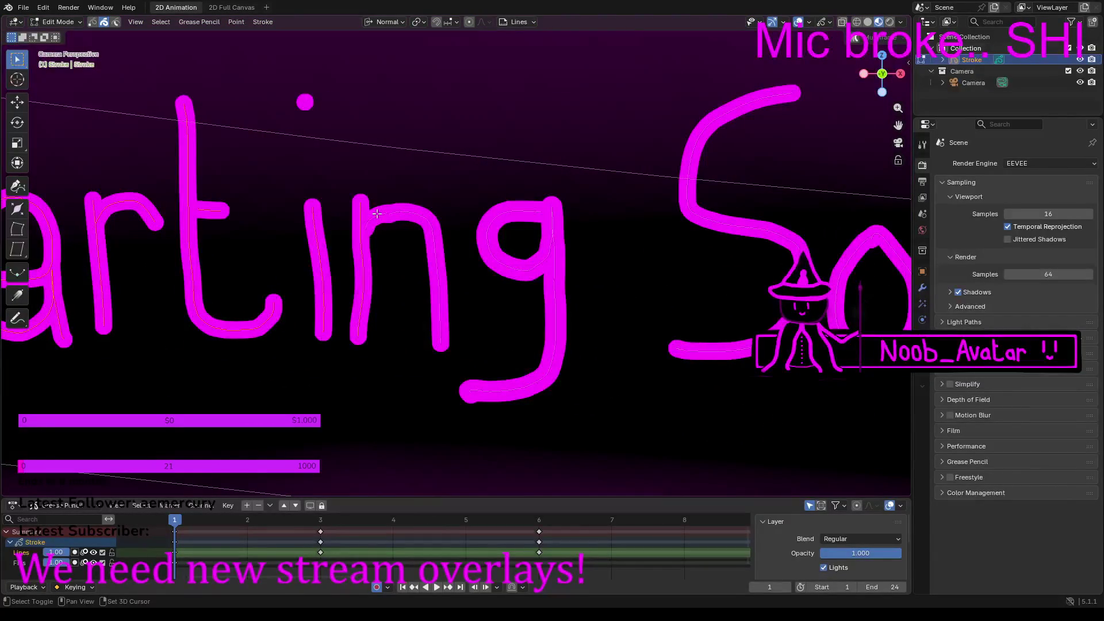
pyautogui.keyDown('shift'); pyautogui.click(421, 217); pyautogui.keyUp('shift')
pyautogui.keyDown('shift'); pyautogui.click(552, 362); pyautogui.keyUp('shift')
pyautogui.keyDown('shift'); pyautogui.click(710, 358); pyautogui.keyUp('shift')
pyautogui.keyDown('shift'); pyautogui.moveTo(706, 285); pyautogui.dragTo(305, 259, button='middle'); pyautogui.keyUp('shift')
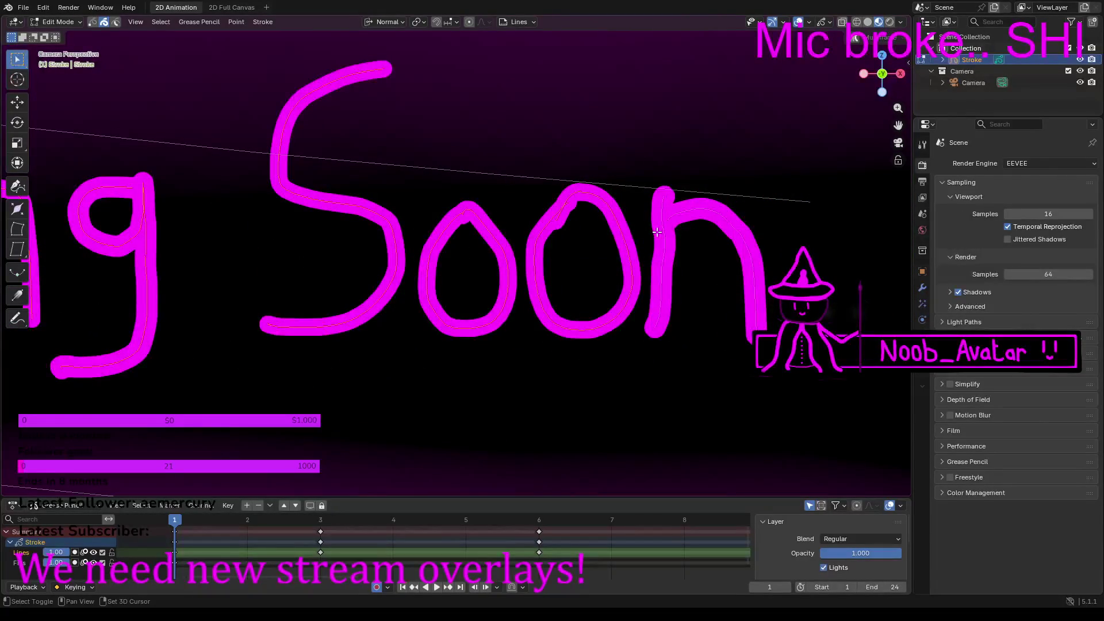
pyautogui.scroll(-10, 567, 194)
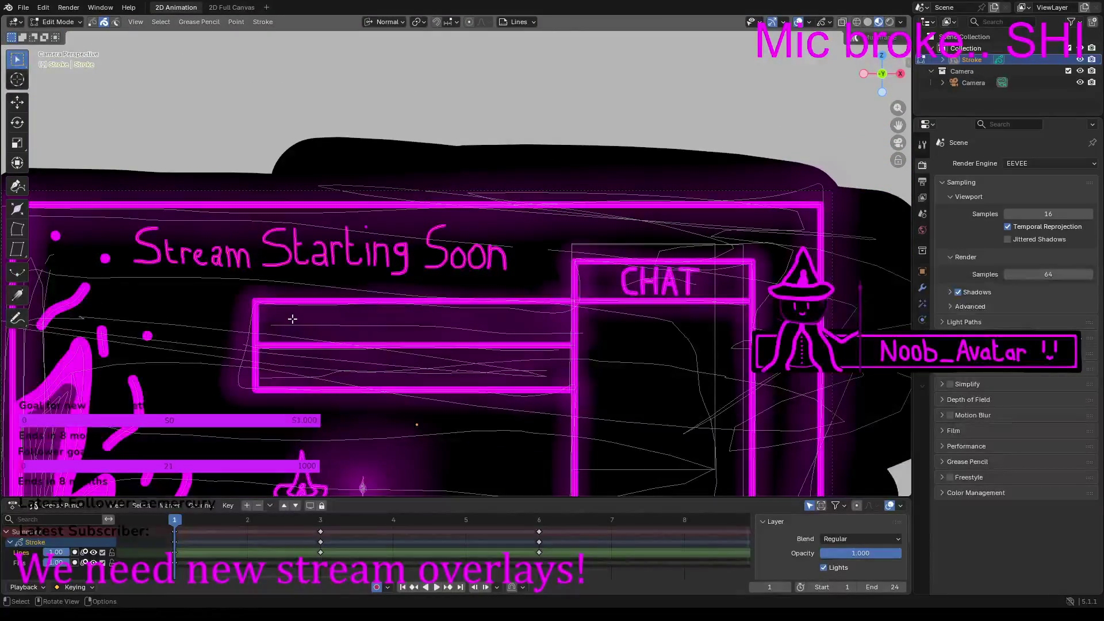
# Step: Delete the selected 'Stream Starting Soon' strokes with X > Strokes
pyautogui.scroll(-2, 292, 318)
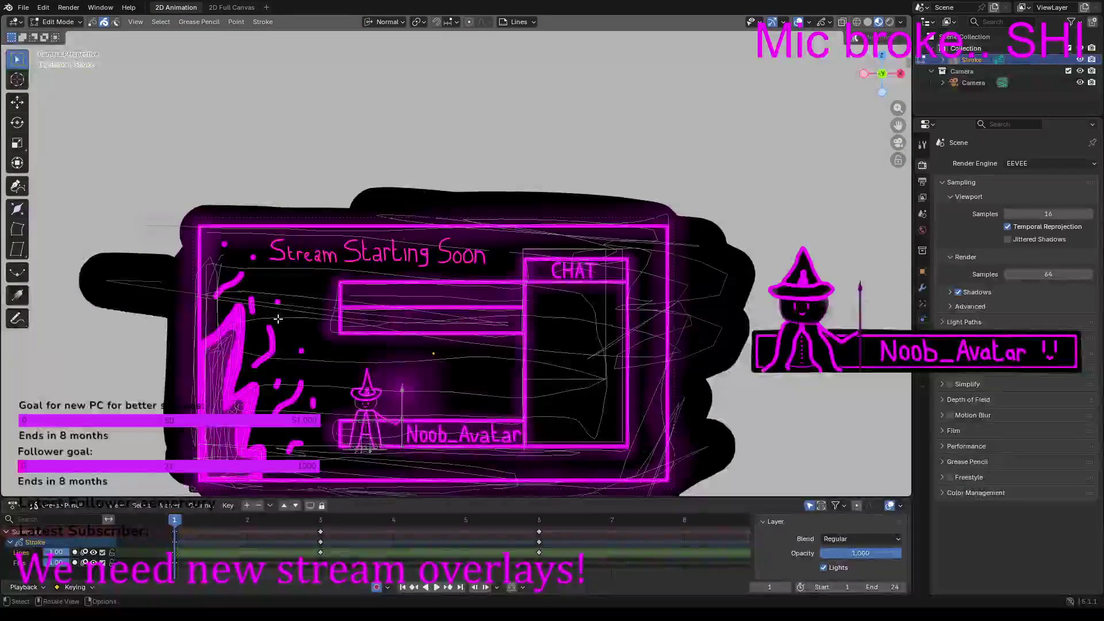
pyautogui.scroll(4, 277, 324)
pyautogui.scroll(1, 277, 326)
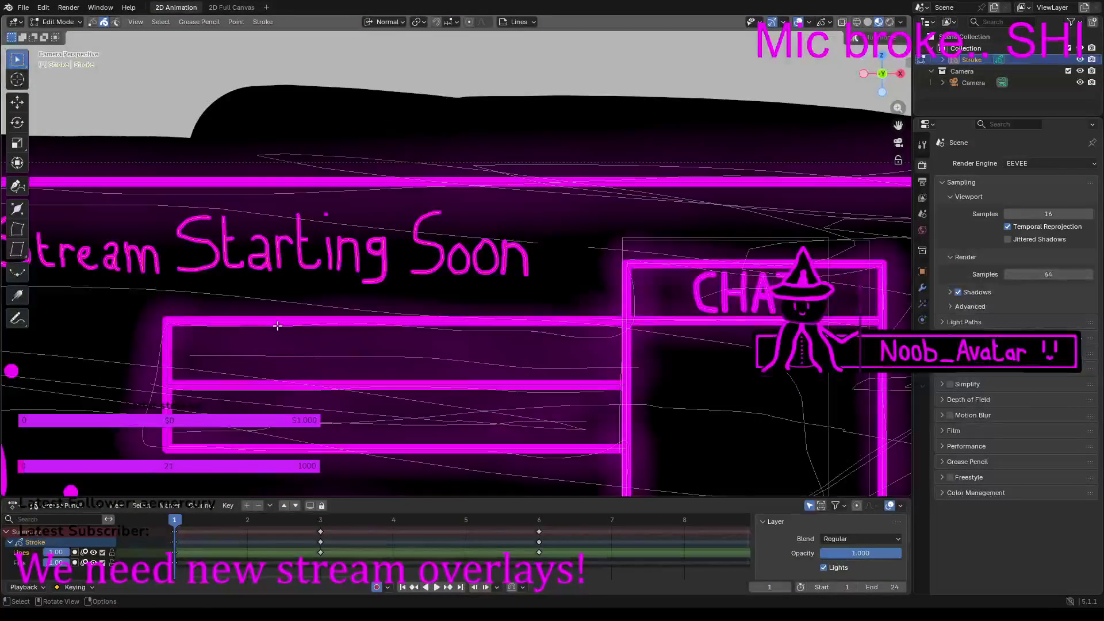
pyautogui.press('x')
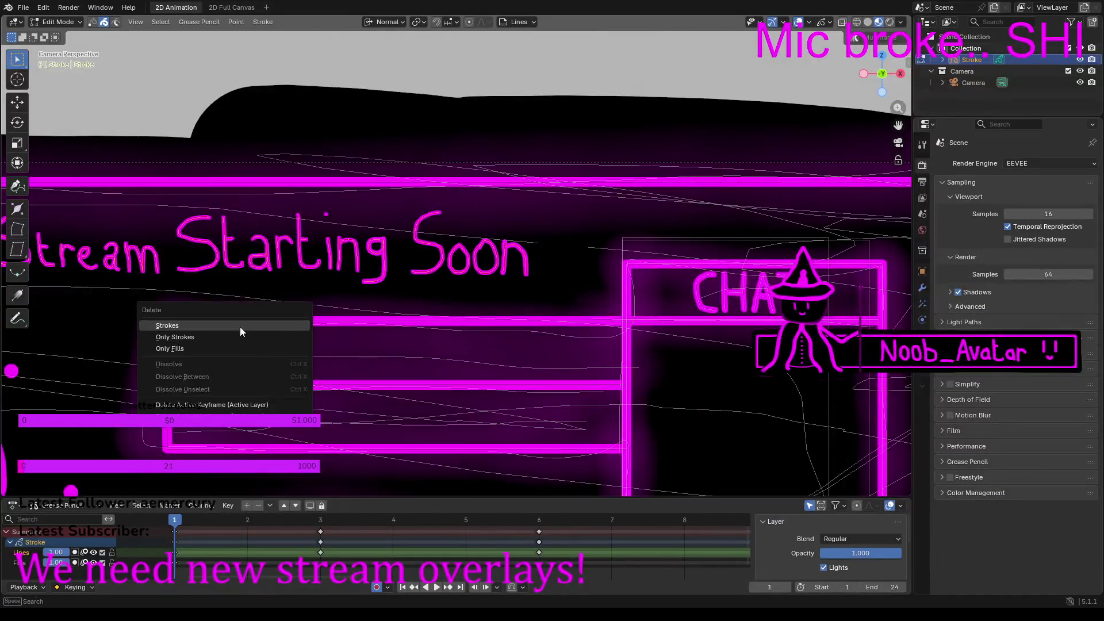
pyautogui.click(239, 326)
pyautogui.scroll(-3, 264, 288)
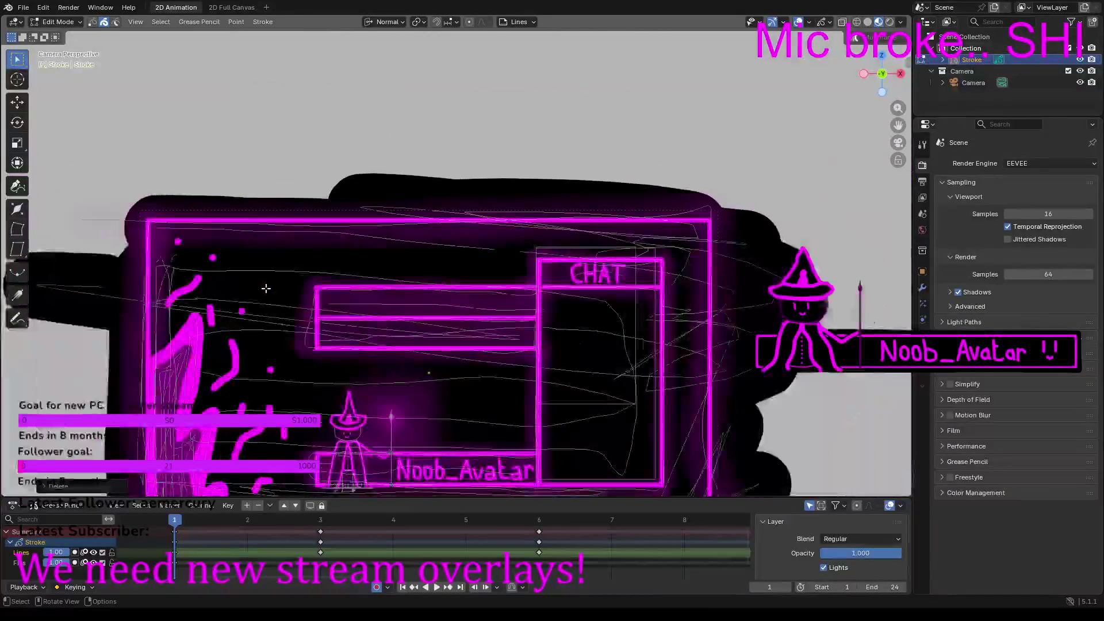
pyautogui.scroll(2, 276, 279)
pyautogui.scroll(3, 256, 284)
pyautogui.scroll(-2, 241, 274)
pyautogui.scroll(-5, 239, 273)
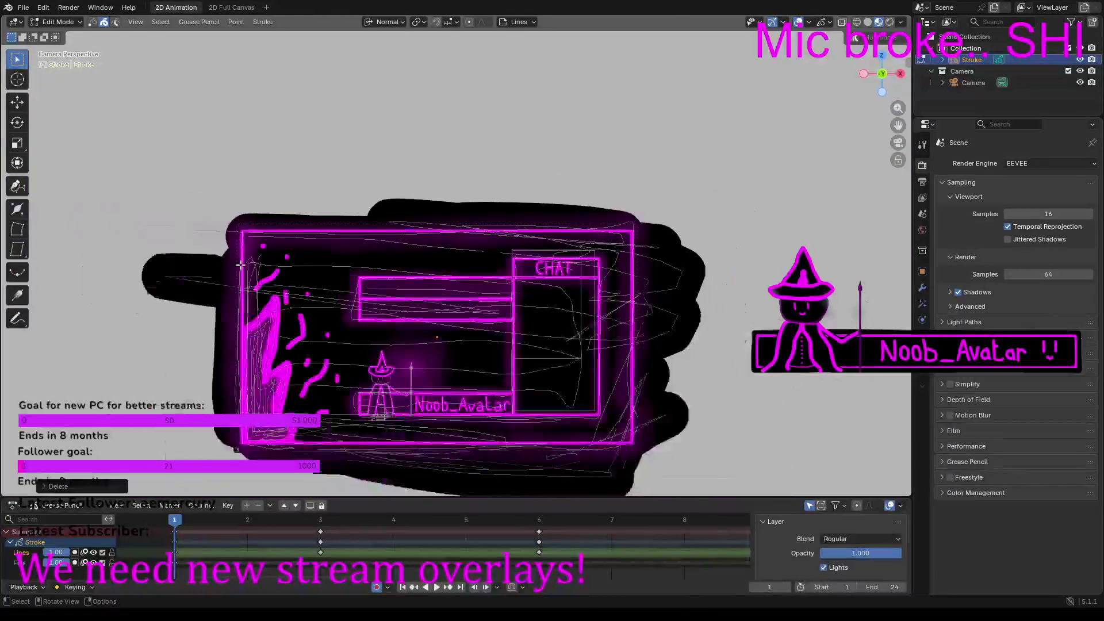
pyautogui.scroll(2, 241, 264)
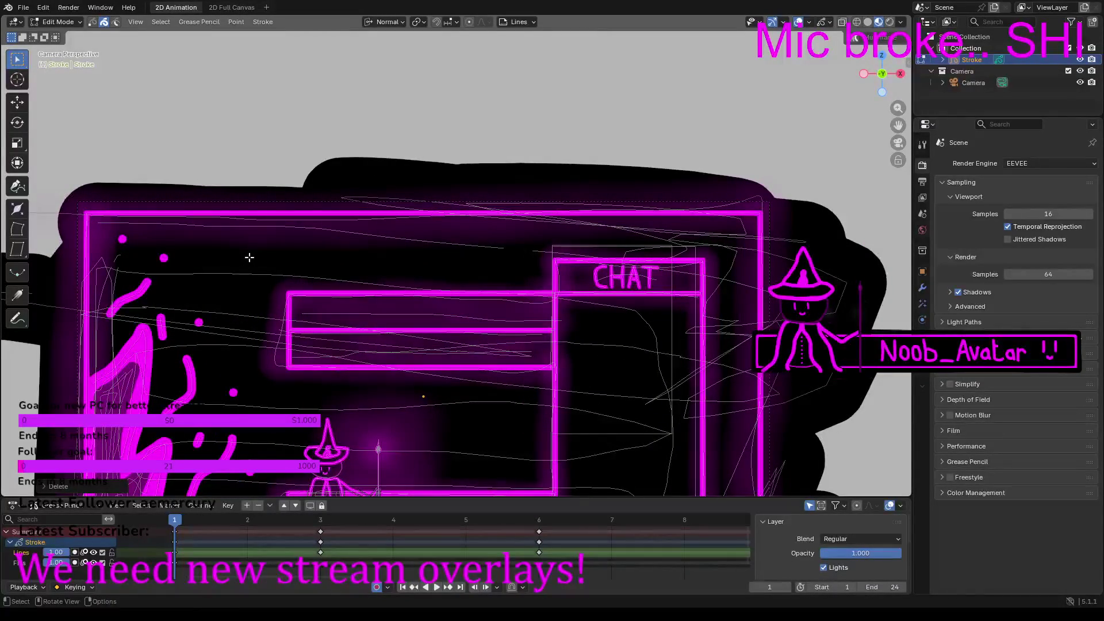
pyautogui.scroll(1, 119, 186)
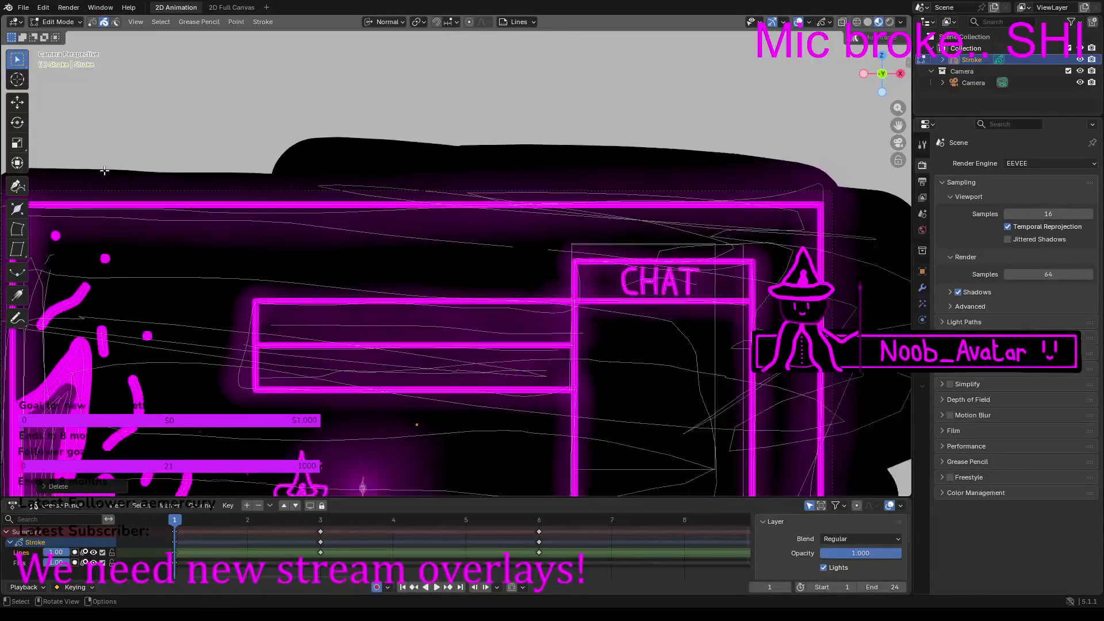
pyautogui.click(72, 22)
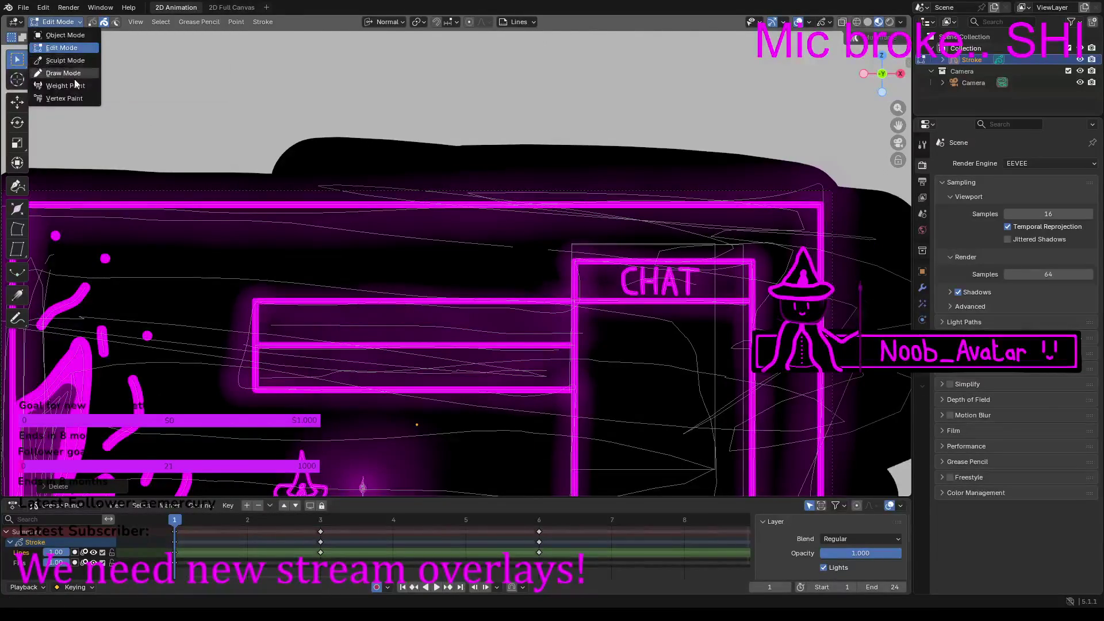
# Step: Switch to Draw Mode with the Ink Pen brush
pyautogui.click(73, 74)
pyautogui.scroll(3, 224, 278)
pyautogui.click(18, 86)
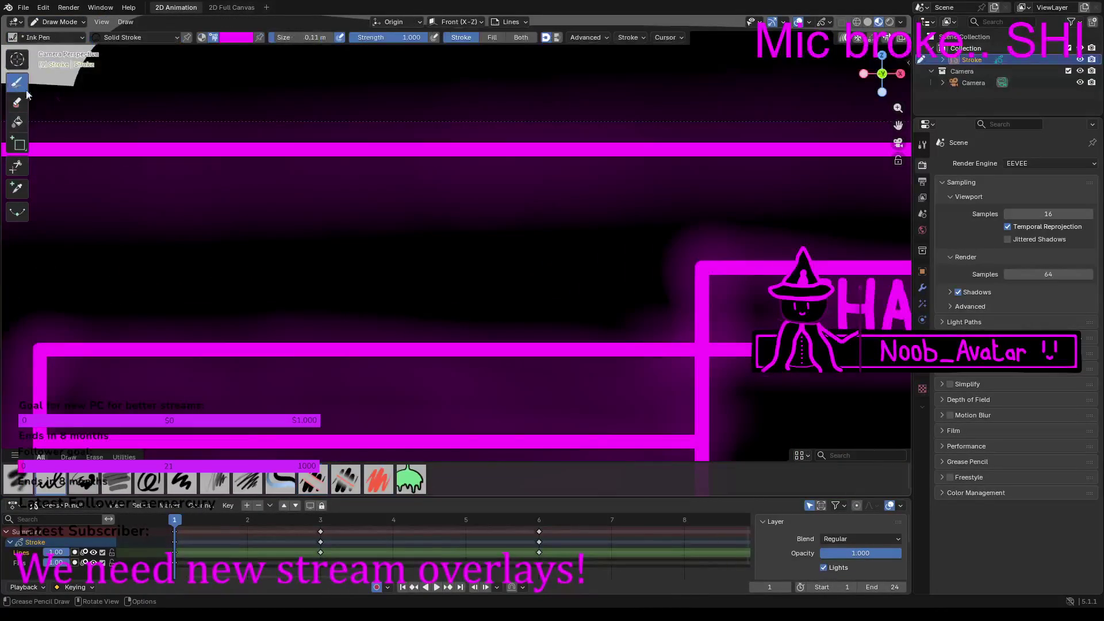
# Step: Set the Ink Pen brush size to 0.053 m
pyautogui.moveTo(304, 38); pyautogui.dragTo(294, 38)
pyautogui.scroll(-4, 224, 213)
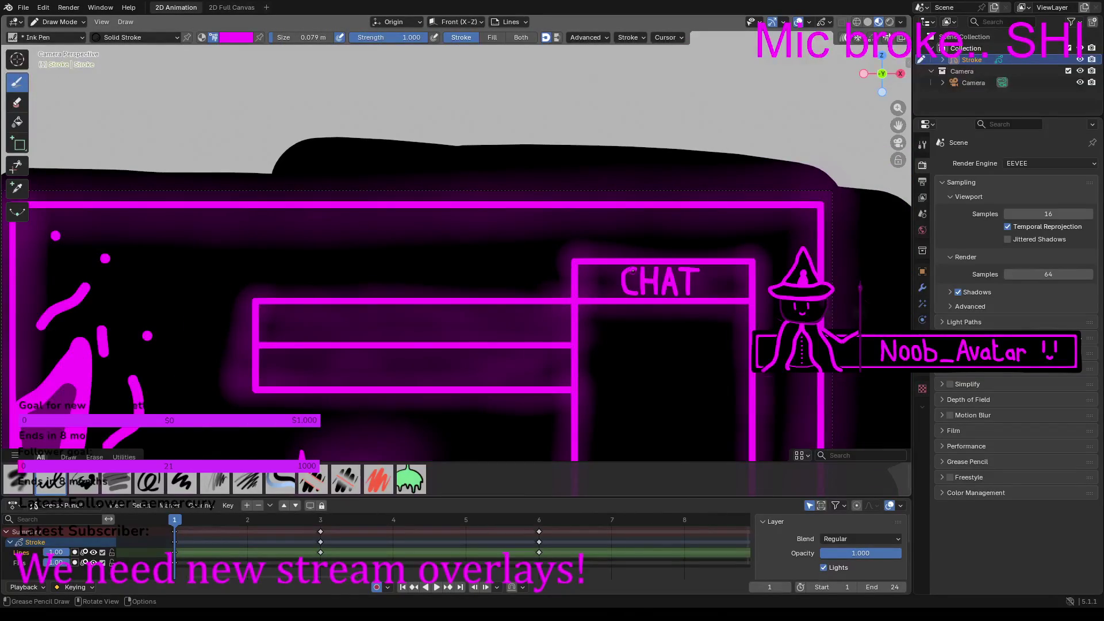
pyautogui.scroll(3, 633, 271)
pyautogui.keyDown('shift'); pyautogui.scroll(2, 635, 274); pyautogui.keyUp('shift')
pyautogui.scroll(2, 152, 232)
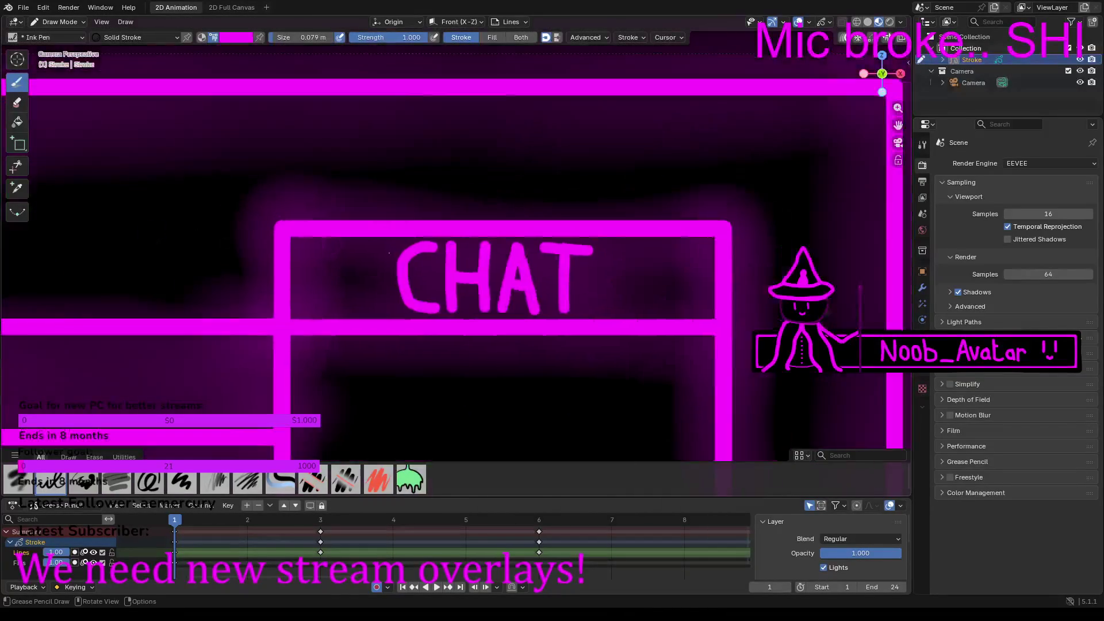
pyautogui.scroll(3, 439, 268)
pyautogui.moveTo(290, 37); pyautogui.dragTo(282, 37)
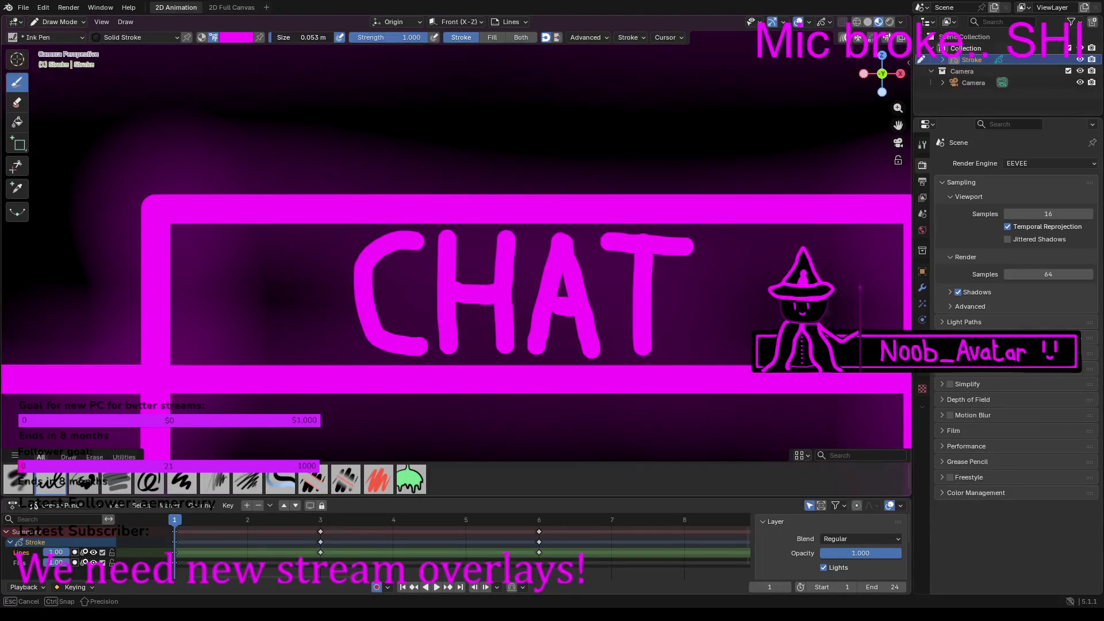
pyautogui.moveTo(313, 91); pyautogui.dragTo(299, 57)
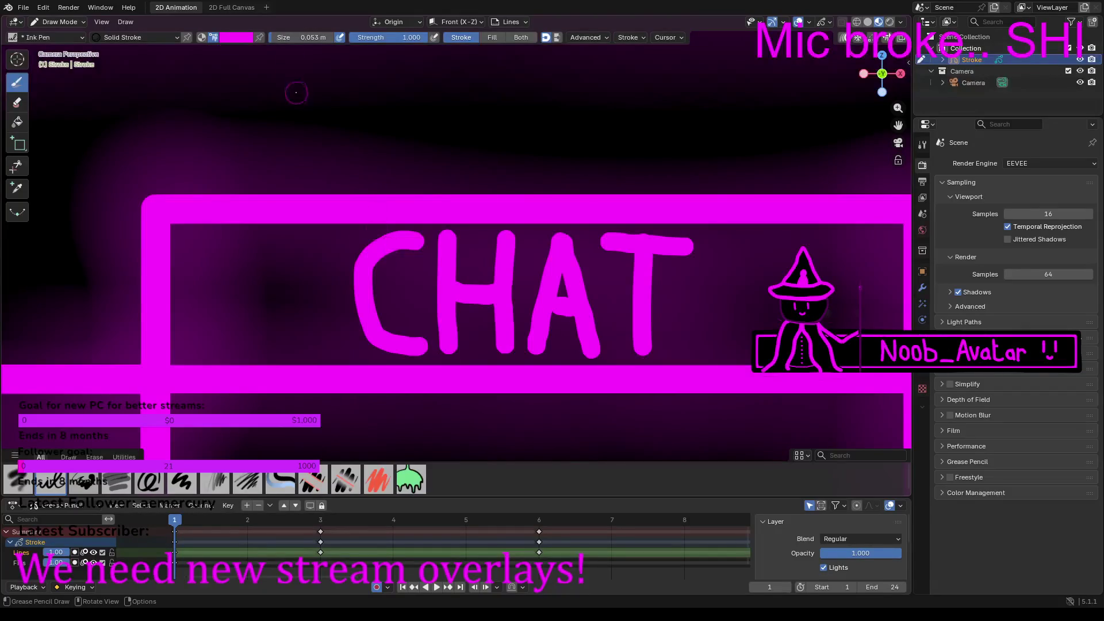
pyautogui.moveTo(295, 38); pyautogui.dragTo(305, 38)
# Step: Pan to empty space right of CHAT and hand-draw the letters S, t and r
pyautogui.scroll(-3, 235, 134)
pyautogui.keyDown('shift'); pyautogui.moveTo(598, 247); pyautogui.dragTo(765, 240, button='middle'); pyautogui.keyUp('shift')
pyautogui.scroll(5, 764, 240)
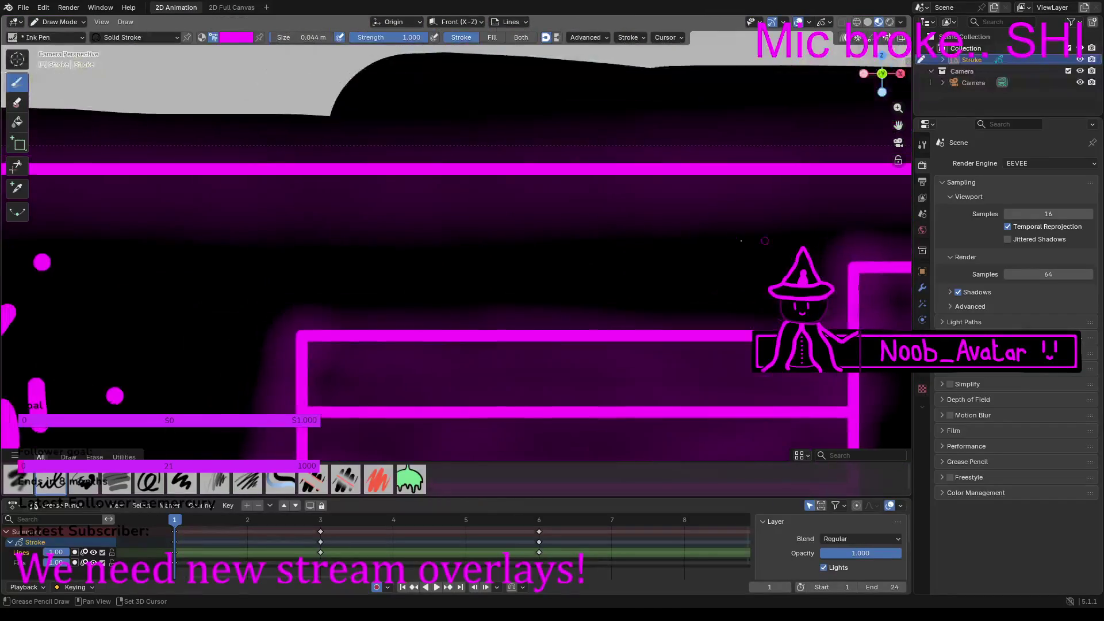
pyautogui.moveTo(247, 237)
pyautogui.keyDown('shift'); pyautogui.mouseDown(button='middle')
pyautogui.moveTo(334, 233)
pyautogui.moveTo(308, 240)
pyautogui.mouseUp(button='middle'); pyautogui.keyUp('shift')
pyautogui.scroll(4, 398, 173)
pyautogui.moveTo(364, 144)
pyautogui.mouseDown()
pyautogui.moveTo(300, 153)
pyautogui.moveTo(233, 190)
pyautogui.moveTo(253, 230)
pyautogui.moveTo(382, 249)
pyautogui.moveTo(404, 313)
pyautogui.moveTo(342, 356)
pyautogui.moveTo(231, 348)
pyautogui.mouseUp()
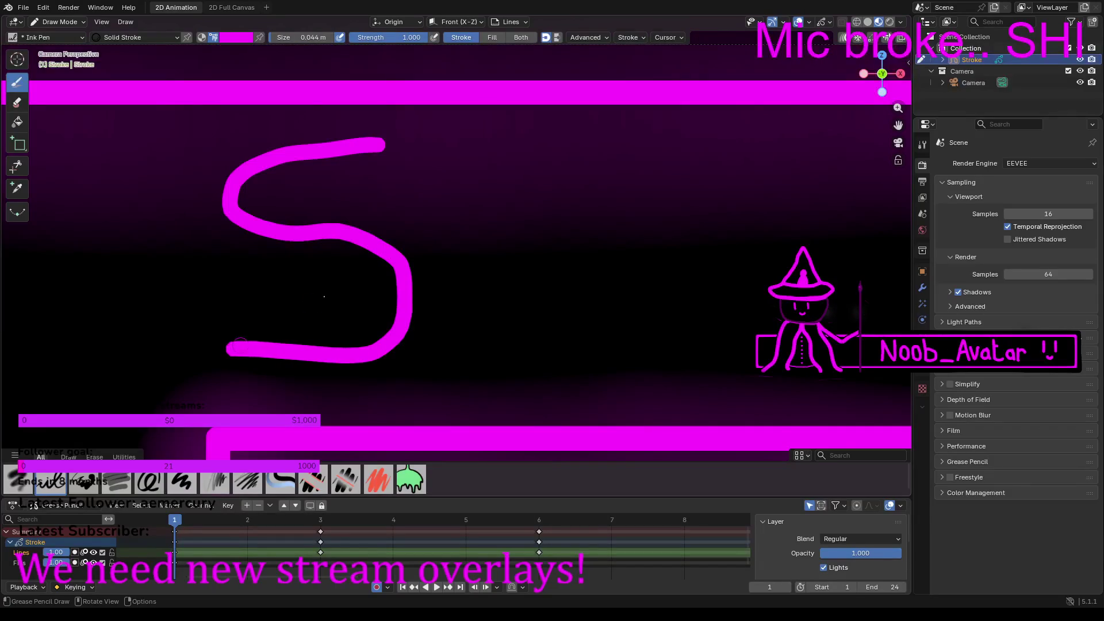
pyautogui.moveTo(430, 150)
pyautogui.mouseDown()
pyautogui.moveTo(437, 328)
pyautogui.moveTo(486, 364)
pyautogui.moveTo(518, 357)
pyautogui.mouseUp()
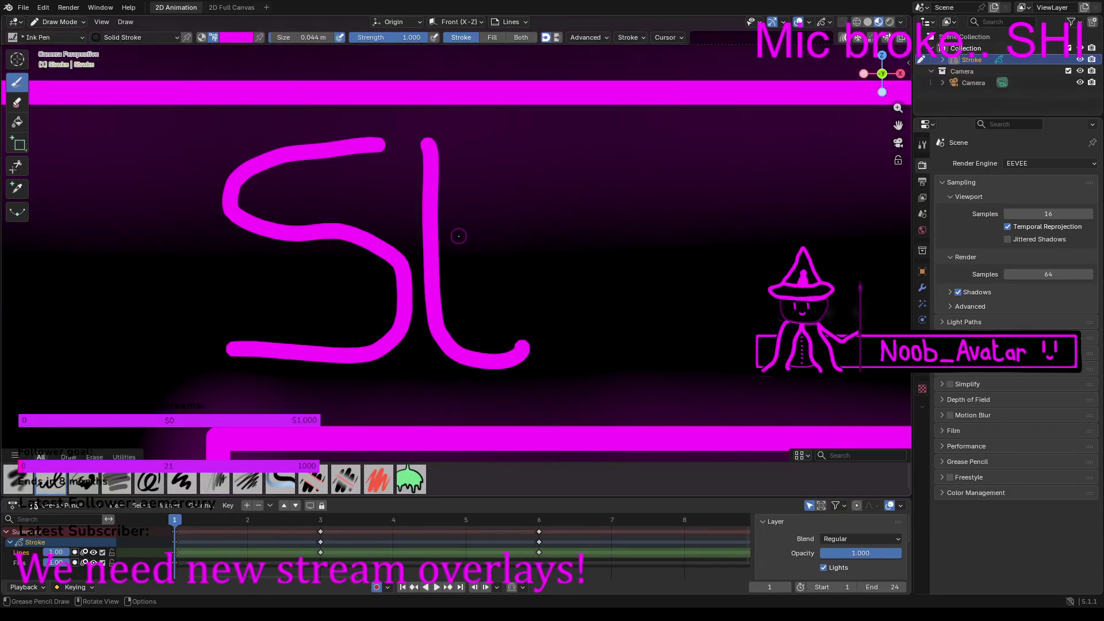
pyautogui.moveTo(544, 242); pyautogui.dragTo(549, 368)
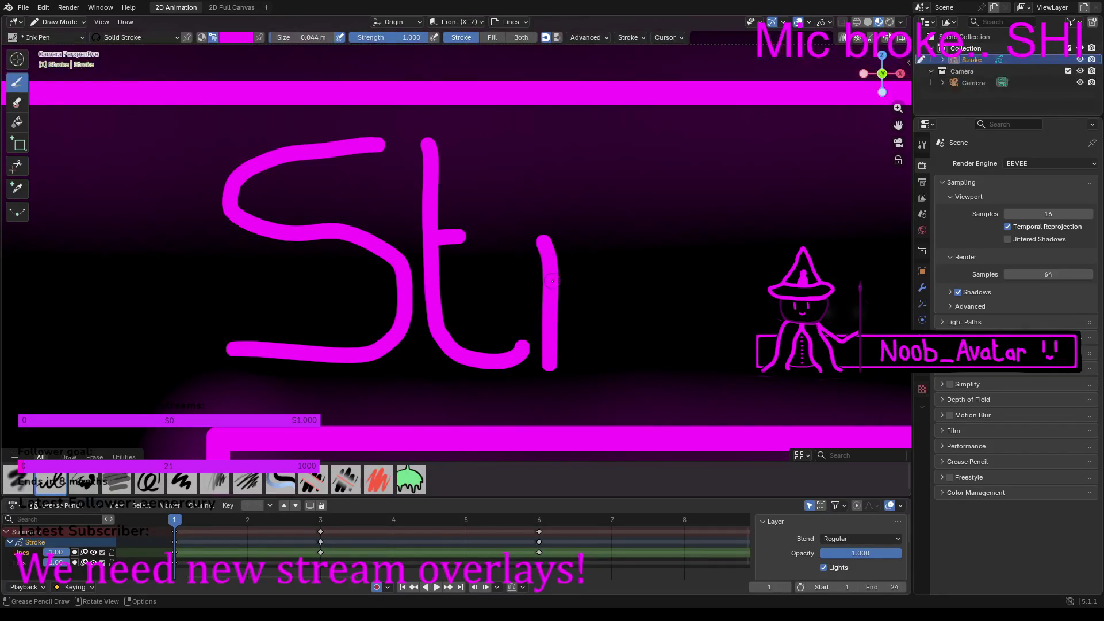
pyautogui.moveTo(563, 241)
pyautogui.mouseDown()
pyautogui.moveTo(594, 236)
pyautogui.moveTo(608, 251)
pyautogui.mouseUp()
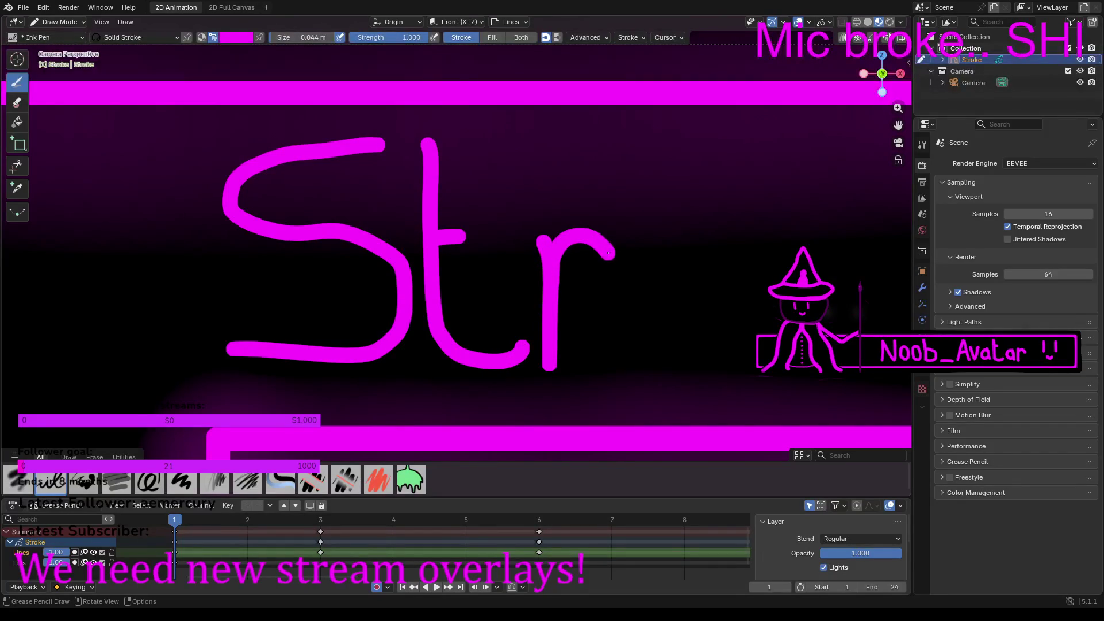
# Step: Draw the letters e and a, then return to camera view for the next letter
pyautogui.keyDown('shift'); pyautogui.moveTo(616, 253); pyautogui.dragTo(381, 293, button='middle'); pyautogui.keyUp('shift')
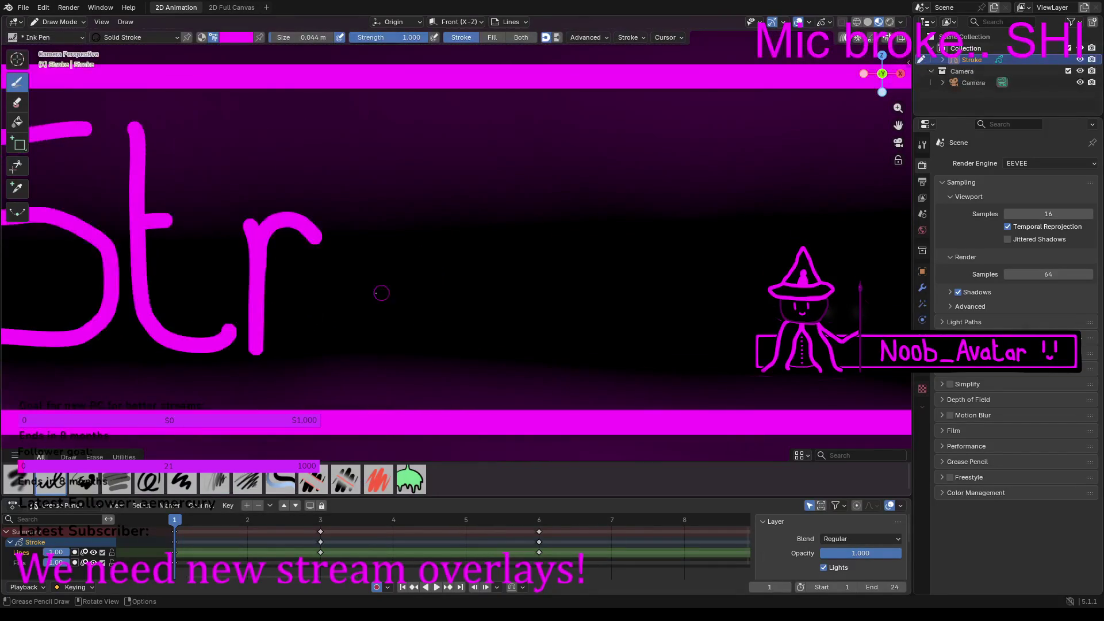
pyautogui.moveTo(360, 285)
pyautogui.mouseDown()
pyautogui.moveTo(428, 279)
pyautogui.moveTo(399, 234)
pyautogui.moveTo(357, 258)
pyautogui.moveTo(349, 296)
pyautogui.moveTo(375, 344)
pyautogui.moveTo(437, 350)
pyautogui.mouseUp()
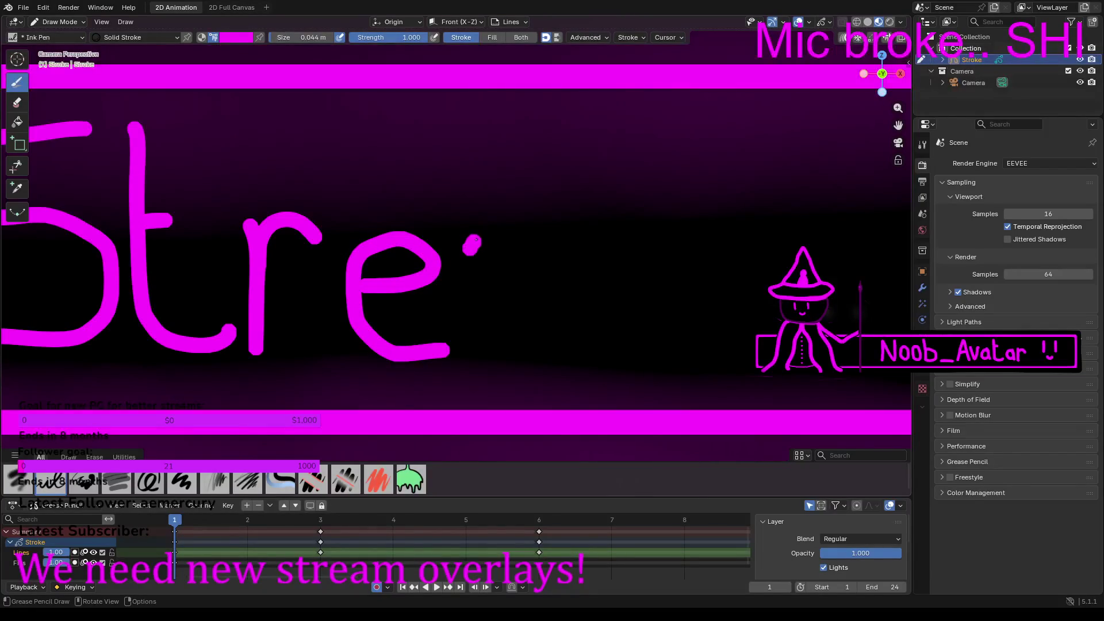
pyautogui.moveTo(502, 237)
pyautogui.mouseDown()
pyautogui.moveTo(526, 256)
pyautogui.moveTo(532, 291)
pyautogui.moveTo(511, 311)
pyautogui.mouseUp()
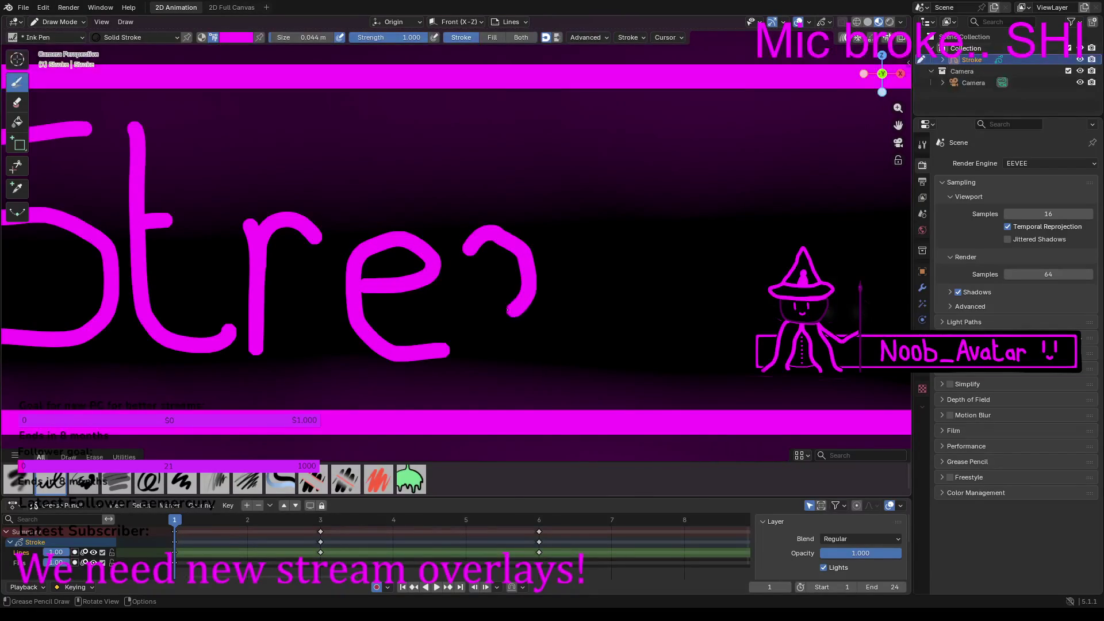
pyautogui.moveTo(493, 352)
pyautogui.mouseDown()
pyautogui.moveTo(535, 340)
pyautogui.moveTo(535, 304)
pyautogui.mouseUp()
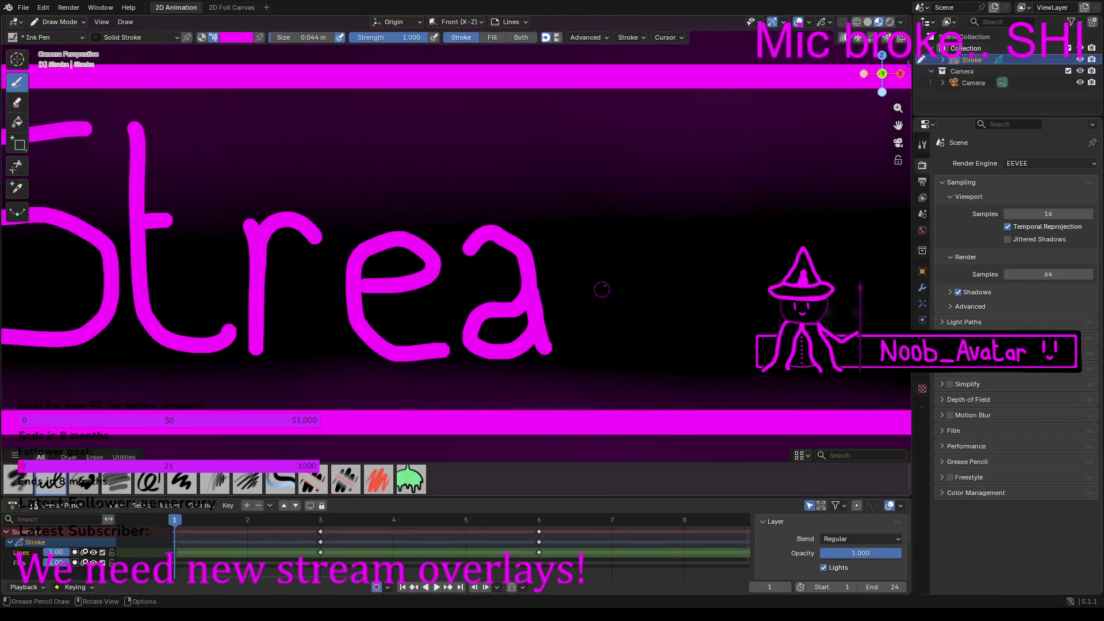
pyautogui.moveTo(623, 264); pyautogui.dragTo(803, 192, button='middle')
pyautogui.click(898, 143)
pyautogui.keyDown('shift'); pyautogui.moveTo(594, 235); pyautogui.dragTo(421, 233, button='middle'); pyautogui.keyUp('shift')
pyautogui.click(421, 231)
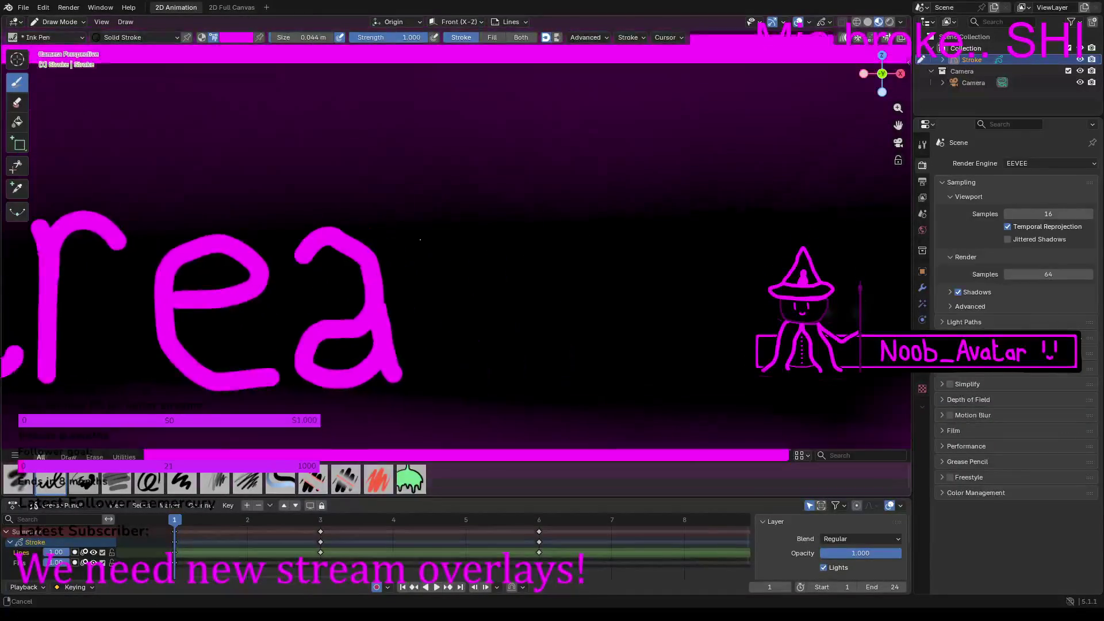
# Step: Draw the letter m to complete the word 'Stream'
pyautogui.moveTo(425, 252); pyautogui.dragTo(430, 369)
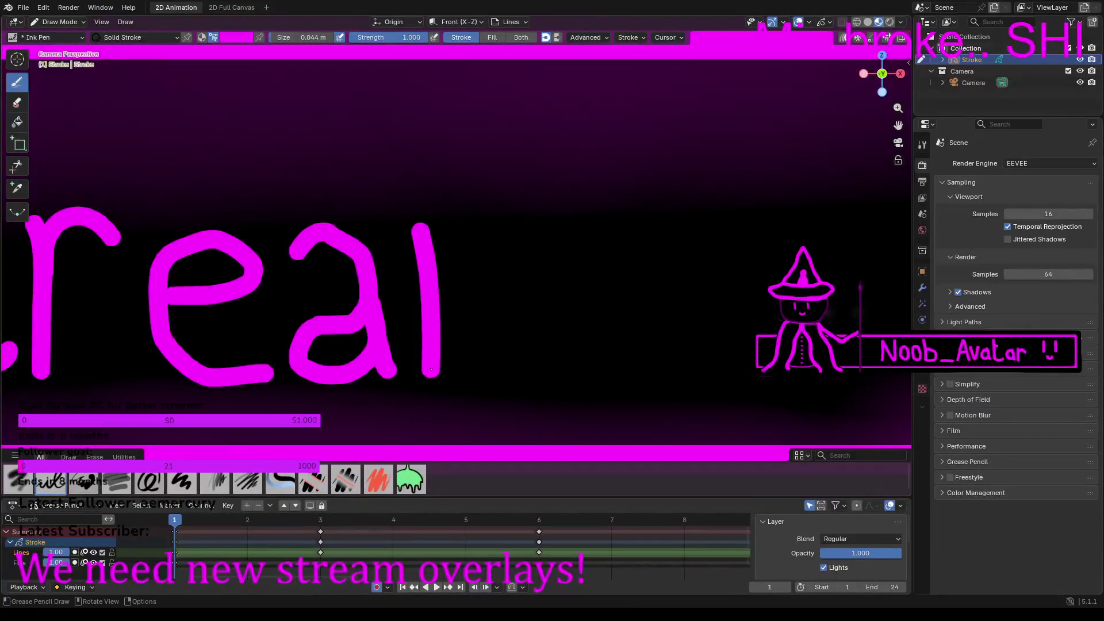
pyautogui.moveTo(442, 244)
pyautogui.mouseDown()
pyautogui.moveTo(477, 233)
pyautogui.moveTo(505, 287)
pyautogui.moveTo(509, 350)
pyautogui.mouseUp()
pyautogui.moveTo(512, 312)
pyautogui.mouseDown()
pyautogui.moveTo(512, 261)
pyautogui.moveTo(526, 238)
pyautogui.moveTo(552, 232)
pyautogui.moveTo(577, 298)
pyautogui.moveTo(580, 376)
pyautogui.mouseUp()
# Step: Draw the E and n strokes beginning the next word
pyautogui.keyDown('shift'); pyautogui.moveTo(668, 305); pyautogui.dragTo(357, 298, button='middle'); pyautogui.keyUp('shift')
pyautogui.moveTo(387, 152)
pyautogui.mouseDown()
pyautogui.moveTo(391, 363)
pyautogui.moveTo(504, 363)
pyautogui.mouseUp()
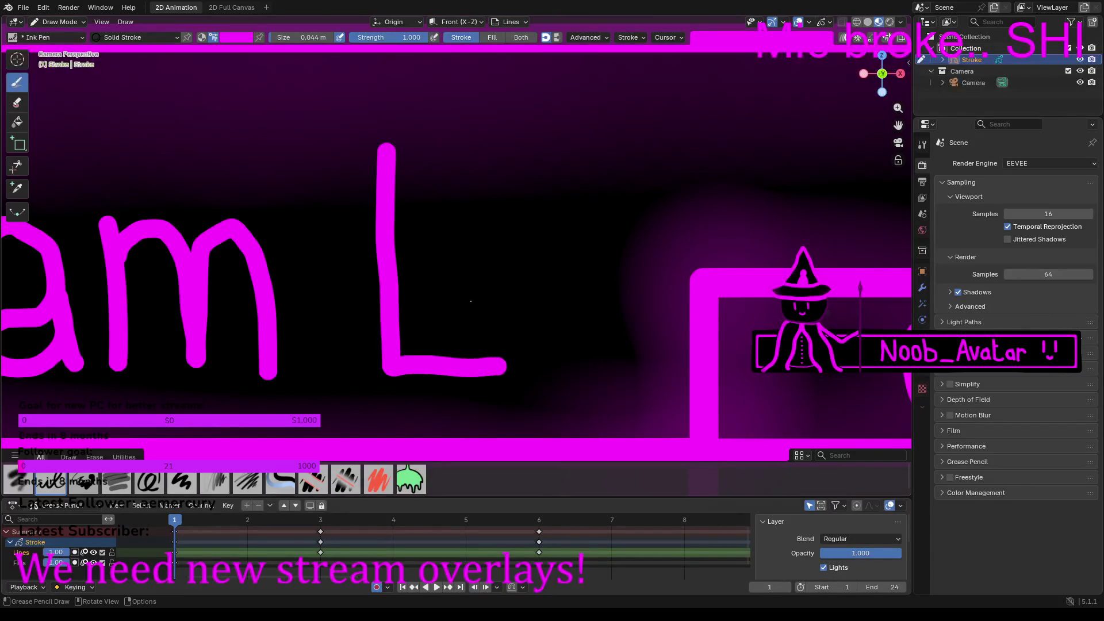
pyautogui.moveTo(415, 259); pyautogui.dragTo(441, 258)
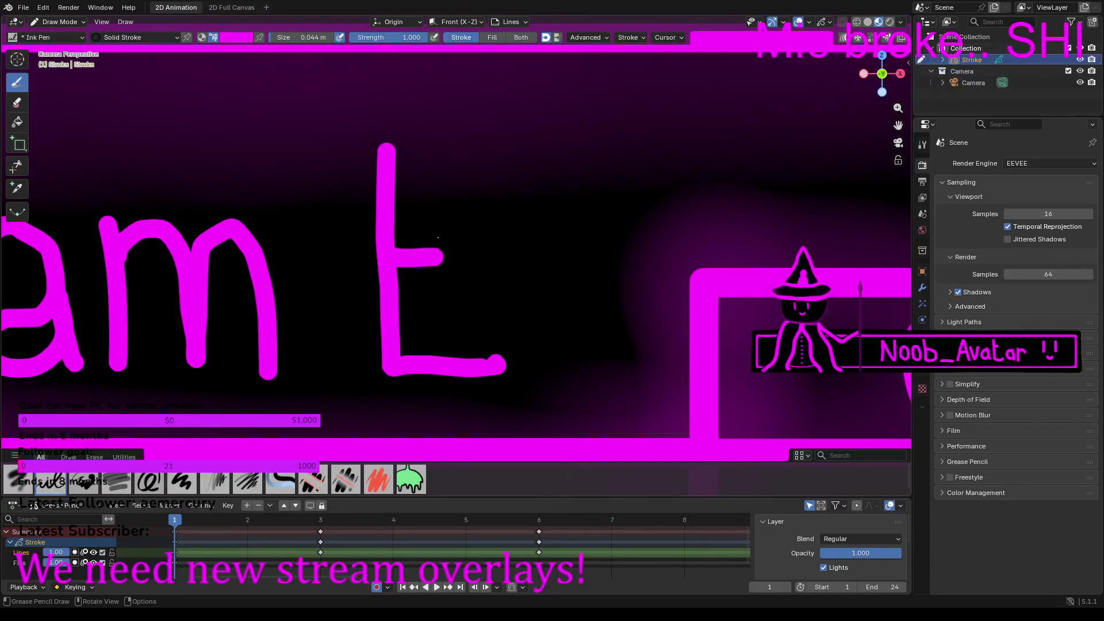
pyautogui.moveTo(391, 151); pyautogui.dragTo(480, 158)
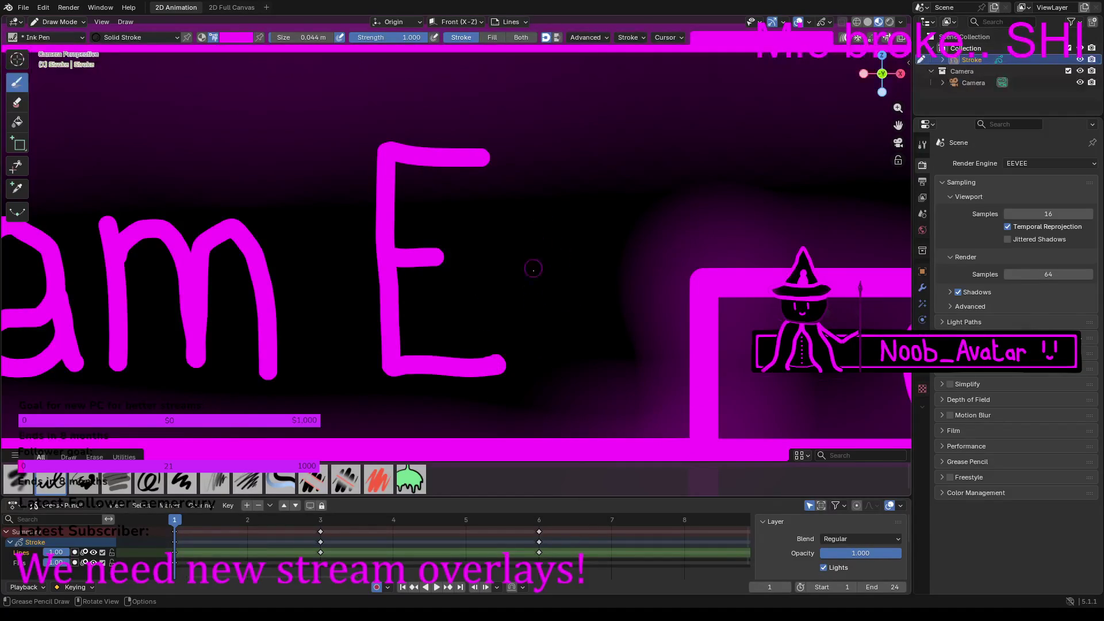
pyautogui.moveTo(524, 262); pyautogui.dragTo(532, 367)
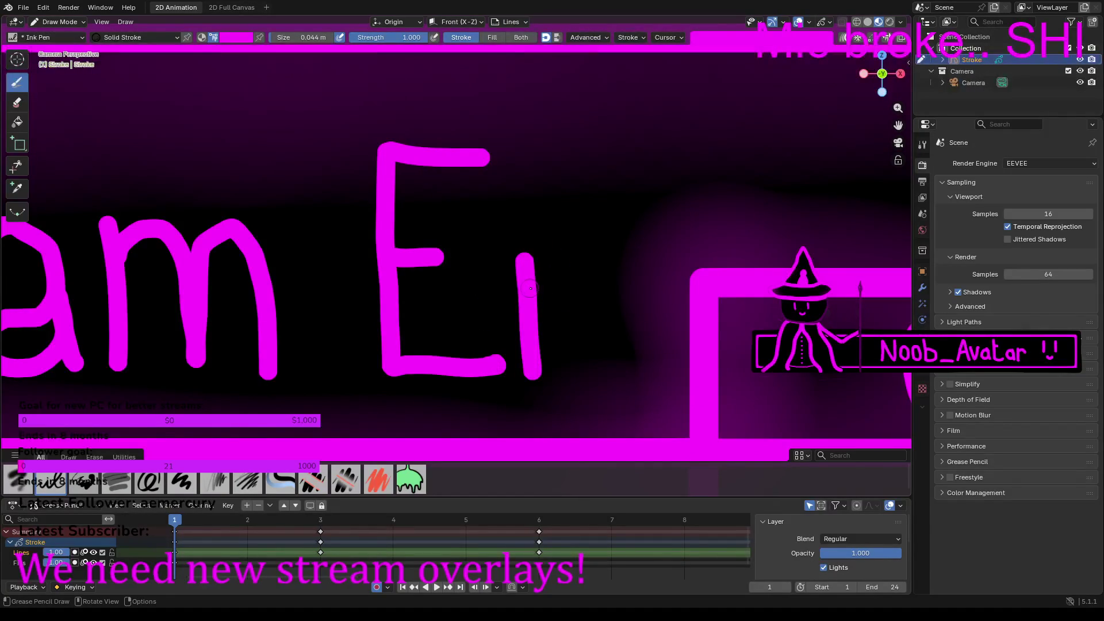
pyautogui.moveTo(558, 268)
pyautogui.mouseDown()
pyautogui.moveTo(585, 268)
pyautogui.moveTo(602, 364)
pyautogui.mouseUp()
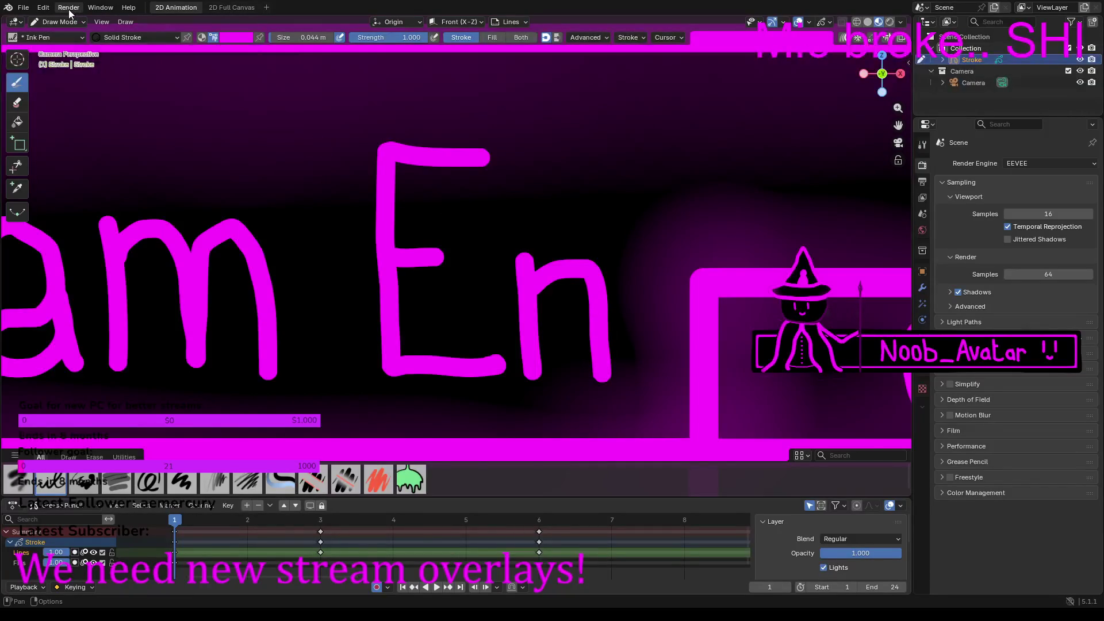
pyautogui.click(55, 22)
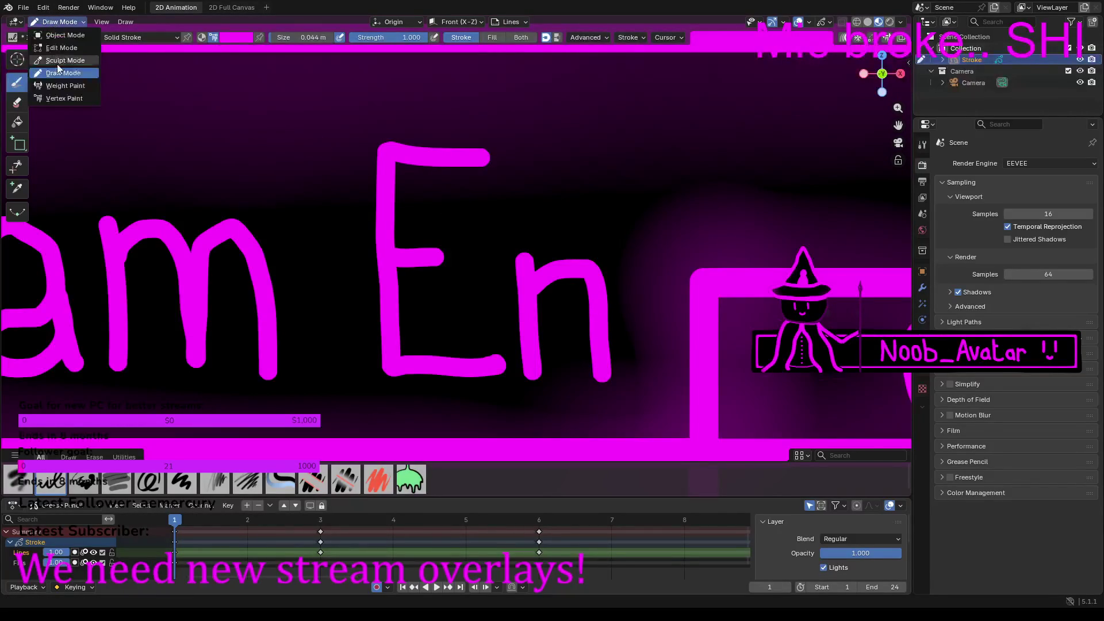
# Step: In Edit Mode, slide the 'Stream En' strokes left with the Move tool's X arrow
pyautogui.click(62, 49)
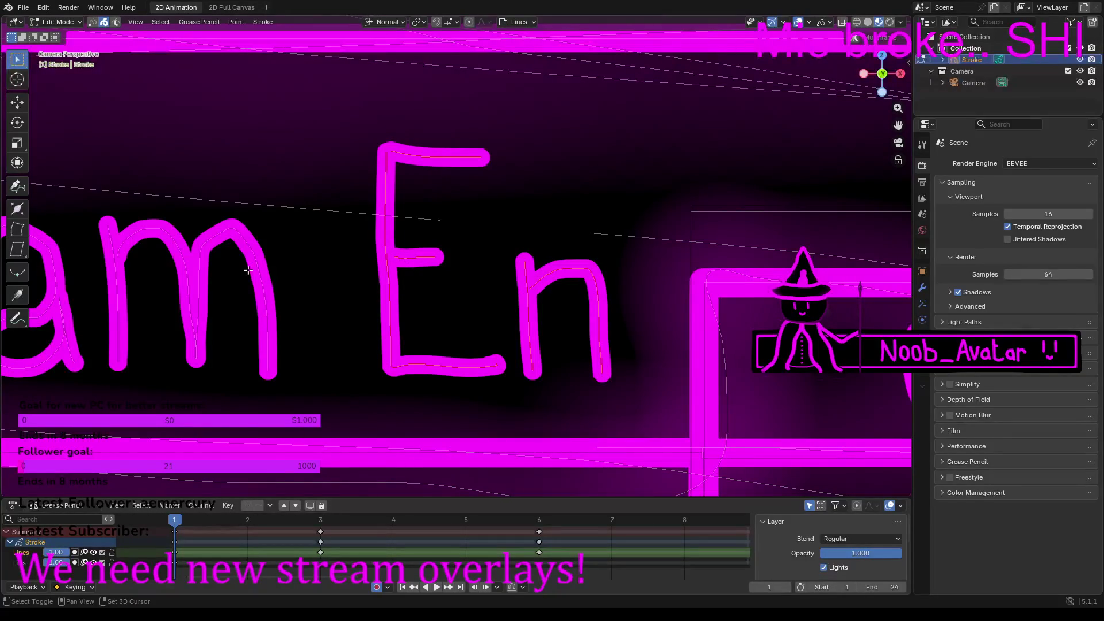
pyautogui.moveTo(209, 276)
pyautogui.keyDown('shift'); pyautogui.mouseDown(button='middle')
pyautogui.moveTo(554, 263)
pyautogui.moveTo(425, 323)
pyautogui.mouseUp(button='middle'); pyautogui.keyUp('shift')
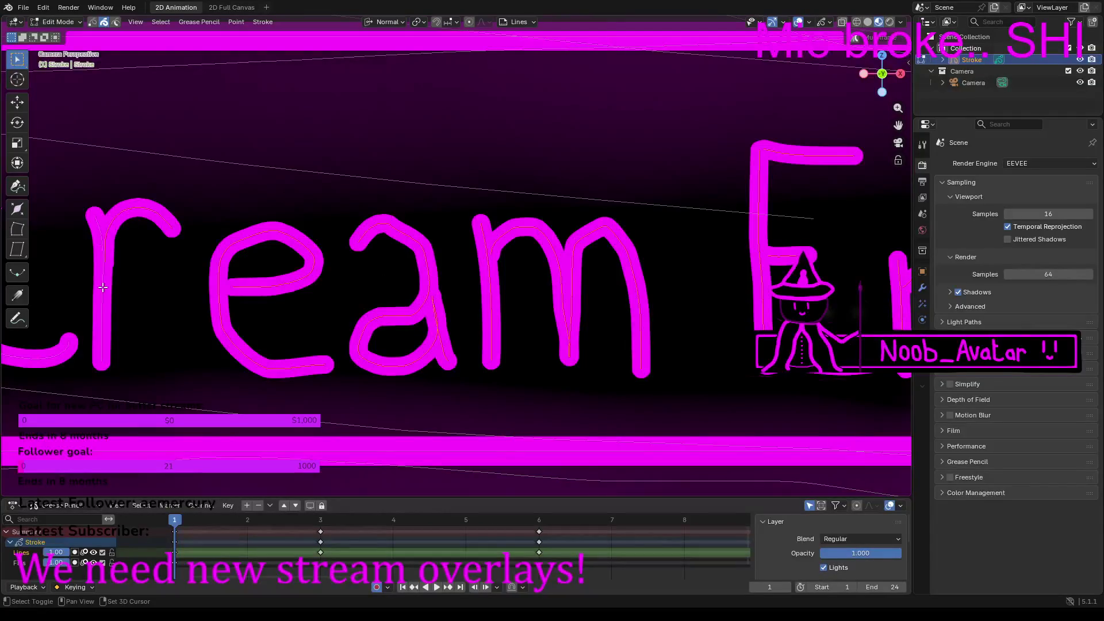
pyautogui.keyDown('shift'); pyautogui.moveTo(178, 250); pyautogui.dragTo(367, 217, button='middle'); pyautogui.keyUp('shift')
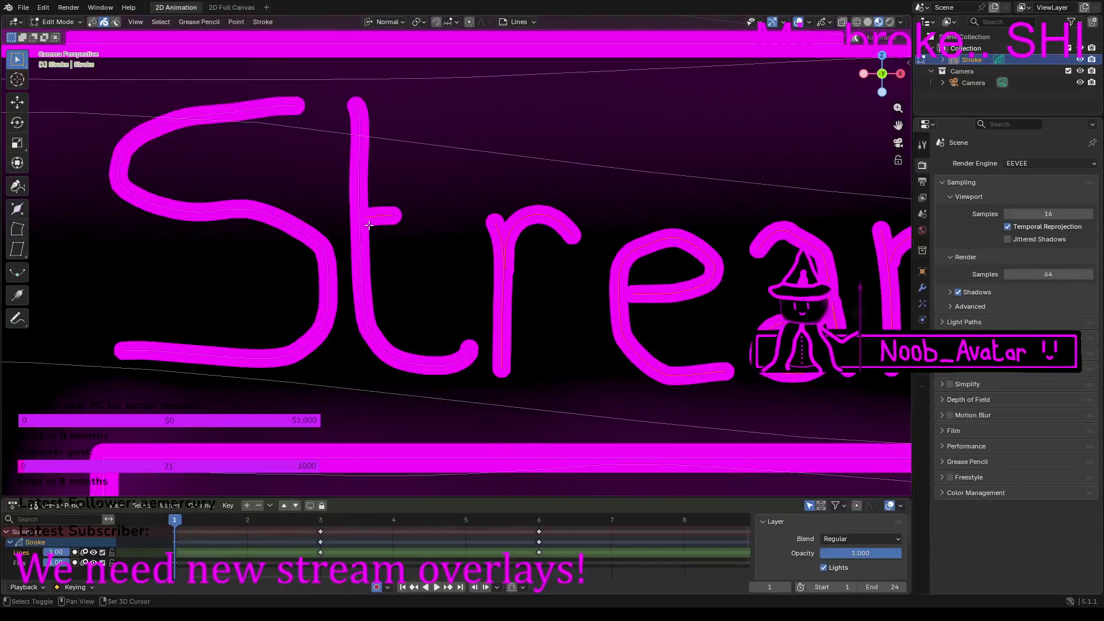
pyautogui.scroll(-7, 318, 258)
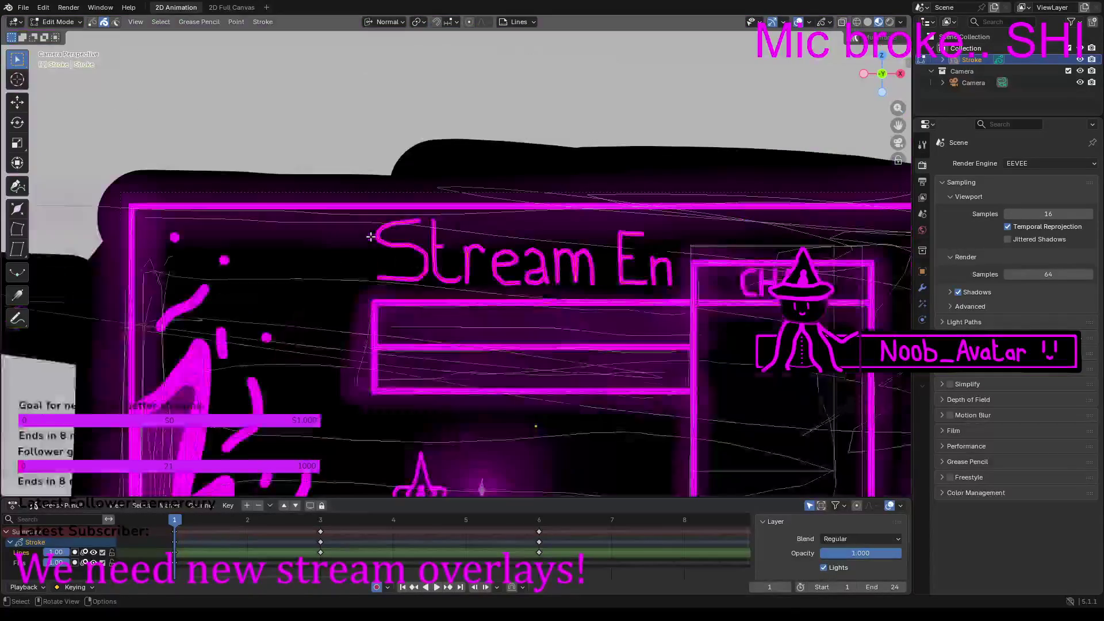
pyautogui.click(18, 103)
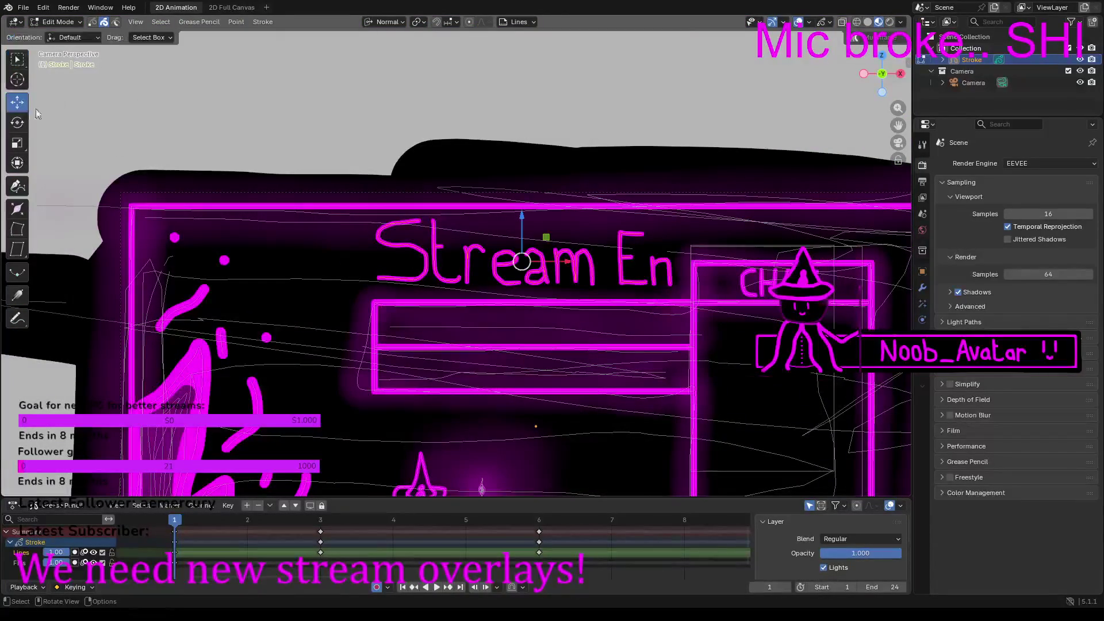
pyautogui.moveTo(574, 261)
pyautogui.mouseDown()
pyautogui.moveTo(440, 260)
pyautogui.moveTo(571, 284)
pyautogui.mouseUp()
# Step: Nudge the 'Stream En' heading further left, constrained to the X axis
pyautogui.scroll(4, 653, 266)
pyautogui.keyDown('shift'); pyautogui.moveTo(634, 272); pyautogui.dragTo(230, 259, button='middle'); pyautogui.keyUp('shift')
pyautogui.scroll(5, 229, 259)
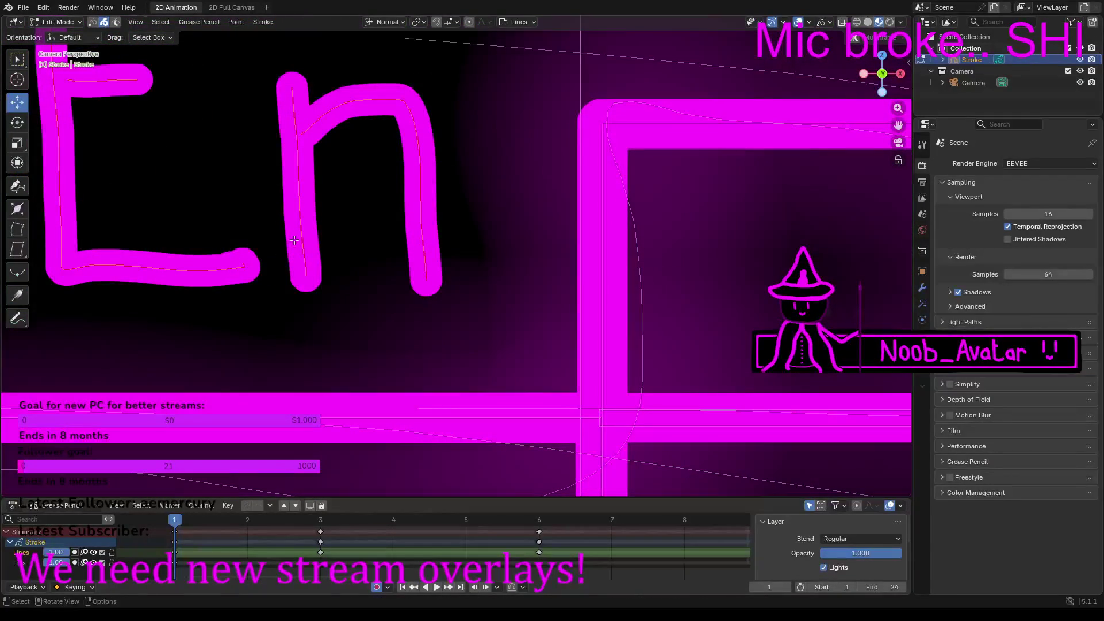
pyautogui.scroll(-6, 384, 247)
pyautogui.keyDown('shift'); pyautogui.moveTo(408, 248); pyautogui.dragTo(349, 243); pyautogui.keyUp('shift')
pyautogui.press('x')
pyautogui.scroll(5, 355, 239)
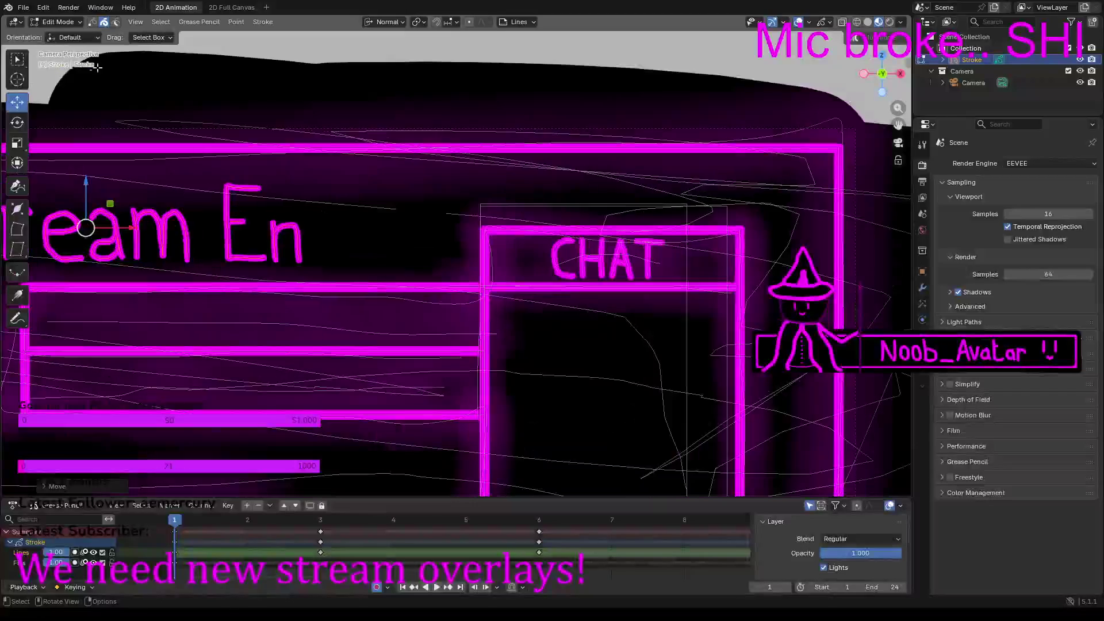
pyautogui.click(58, 22)
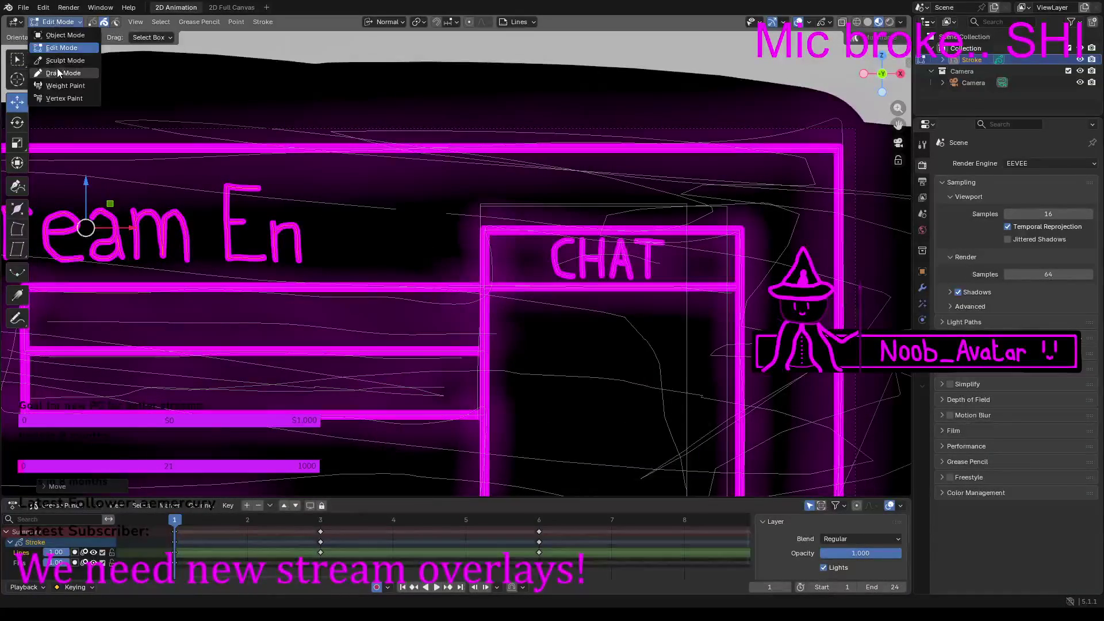
# Step: Switch to Draw Mode and draw the letter 'd' after 'En' in magenta ink
pyautogui.click(57, 72)
pyautogui.scroll(6, 301, 189)
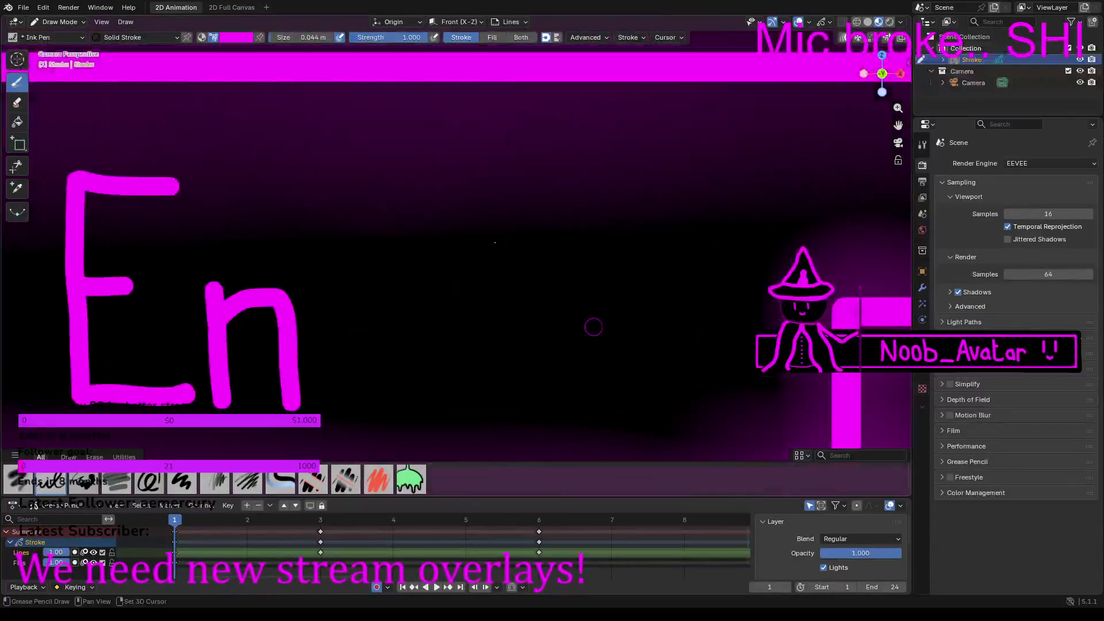
pyautogui.moveTo(392, 174); pyautogui.dragTo(395, 398)
pyautogui.moveTo(368, 308)
pyautogui.mouseDown()
pyautogui.moveTo(338, 322)
pyautogui.moveTo(329, 365)
pyautogui.moveTo(359, 406)
pyautogui.moveTo(384, 404)
pyautogui.mouseUp()
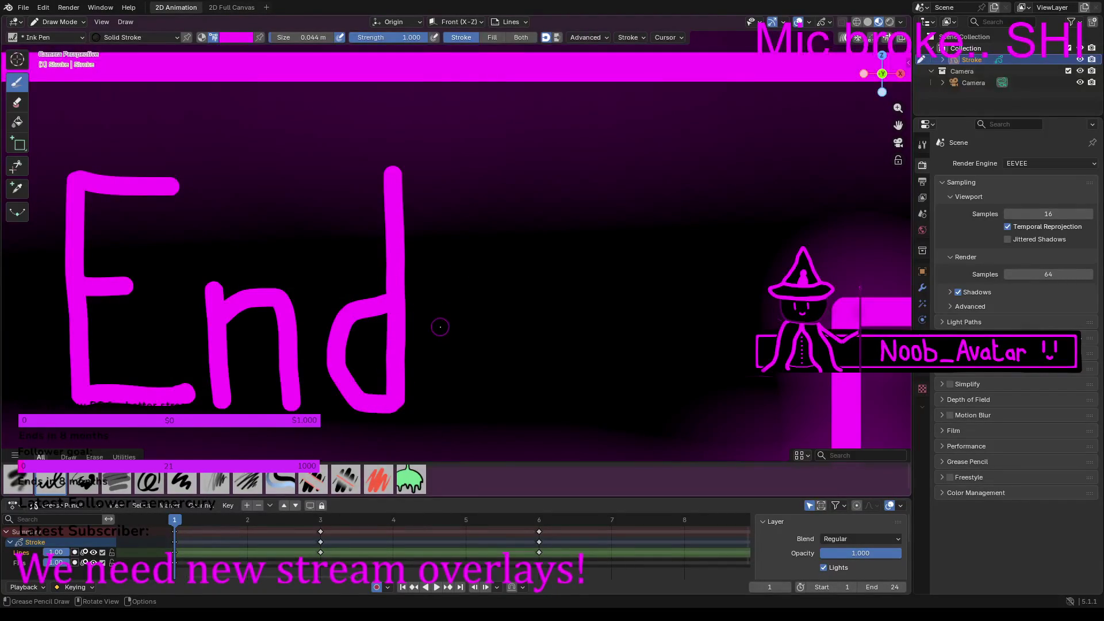
# Step: Draw the 'e' and the final 'd' so the heading reads 'Stream Ended'
pyautogui.moveTo(458, 351)
pyautogui.mouseDown()
pyautogui.moveTo(530, 340)
pyautogui.moveTo(494, 294)
pyautogui.moveTo(465, 300)
pyautogui.moveTo(447, 341)
pyautogui.moveTo(452, 388)
pyautogui.moveTo(486, 424)
pyautogui.moveTo(524, 407)
pyautogui.mouseUp()
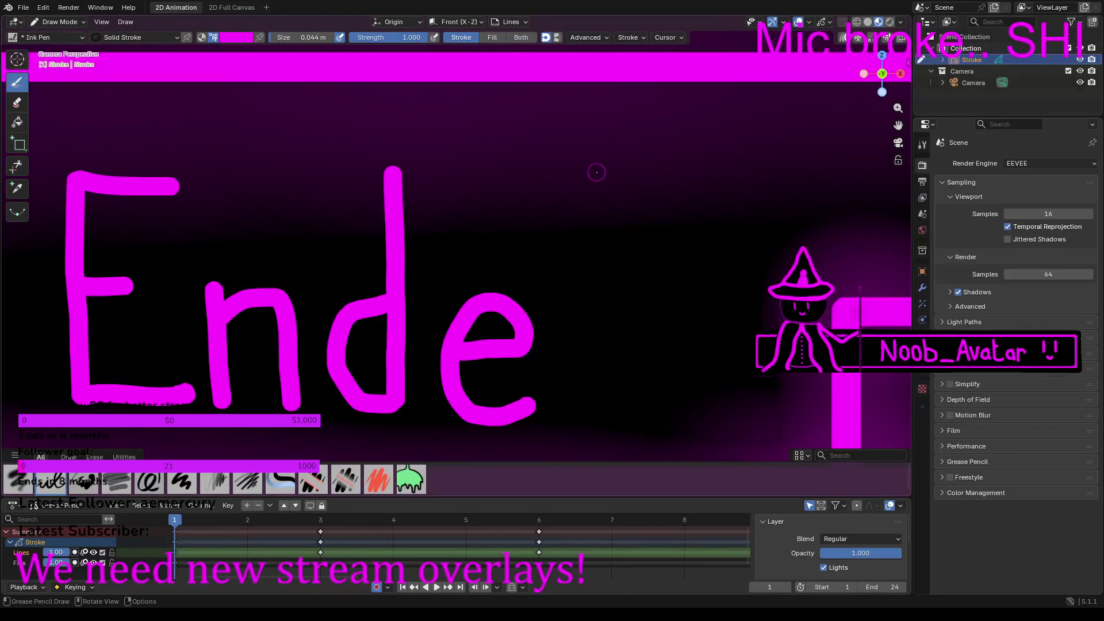
pyautogui.moveTo(596, 170); pyautogui.dragTo(621, 413)
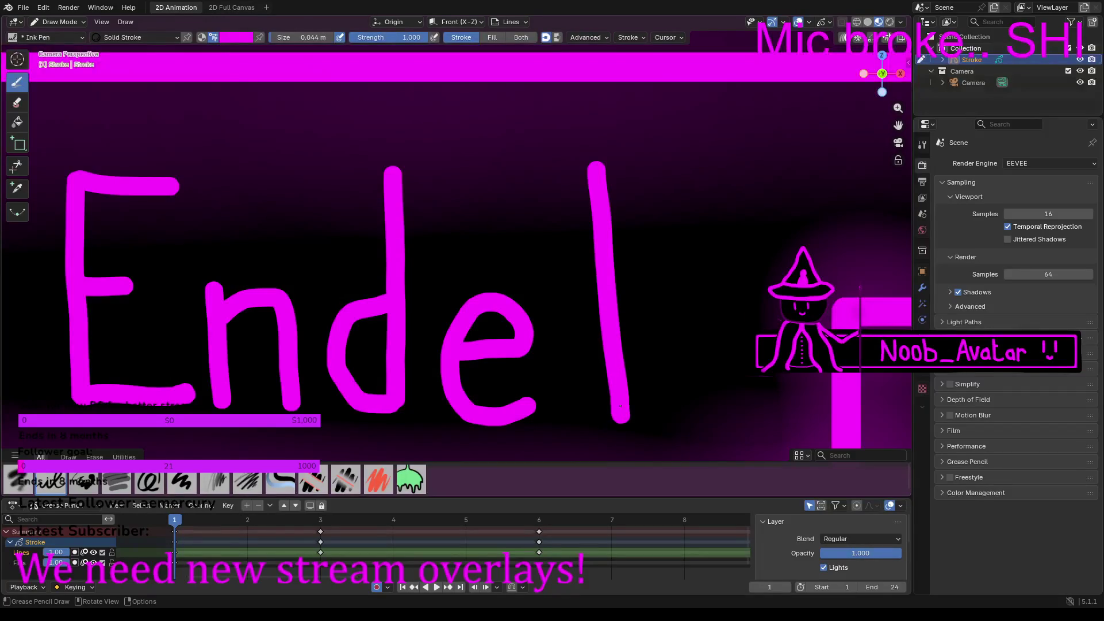
pyautogui.moveTo(595, 308)
pyautogui.mouseDown()
pyautogui.moveTo(566, 305)
pyautogui.moveTo(543, 336)
pyautogui.moveTo(543, 382)
pyautogui.moveTo(556, 405)
pyautogui.moveTo(586, 418)
pyautogui.moveTo(614, 412)
pyautogui.mouseUp()
pyautogui.scroll(-5, 606, 368)
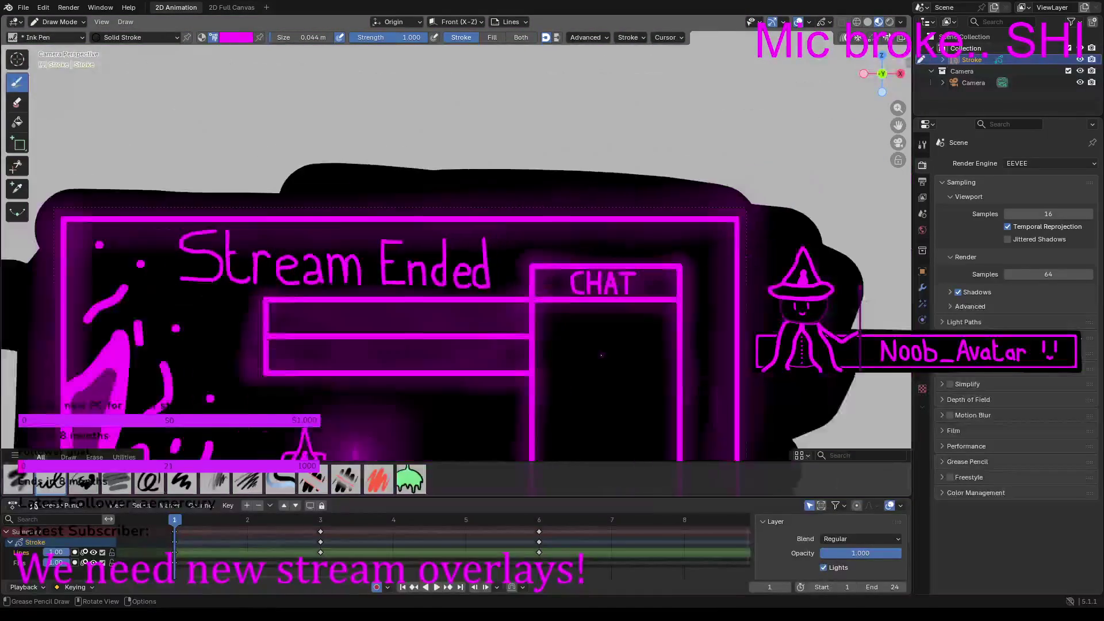
pyautogui.scroll(2, 556, 329)
pyautogui.scroll(3, 556, 328)
pyautogui.scroll(-2, 557, 328)
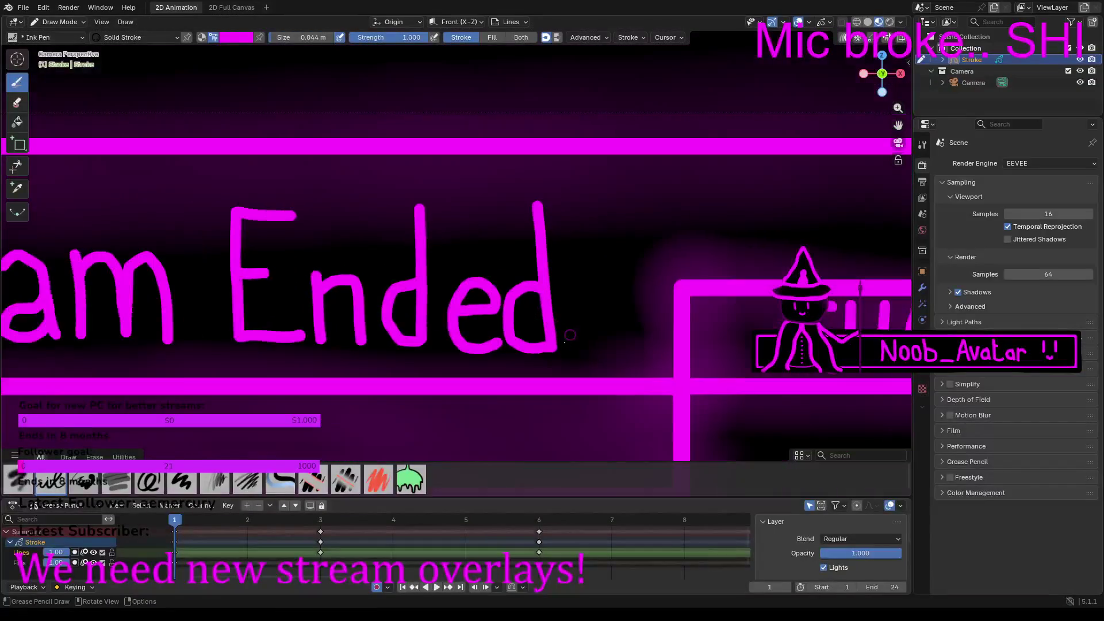
pyautogui.scroll(-1, 337, 342)
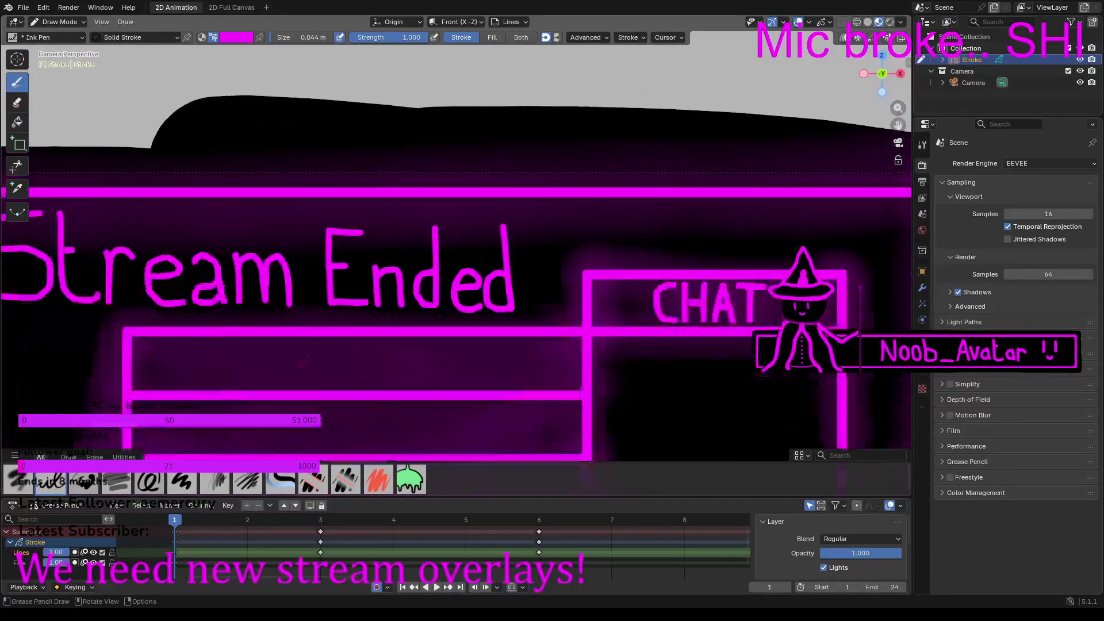
pyautogui.scroll(3, 337, 343)
pyautogui.hscroll(-10, 256, 296)
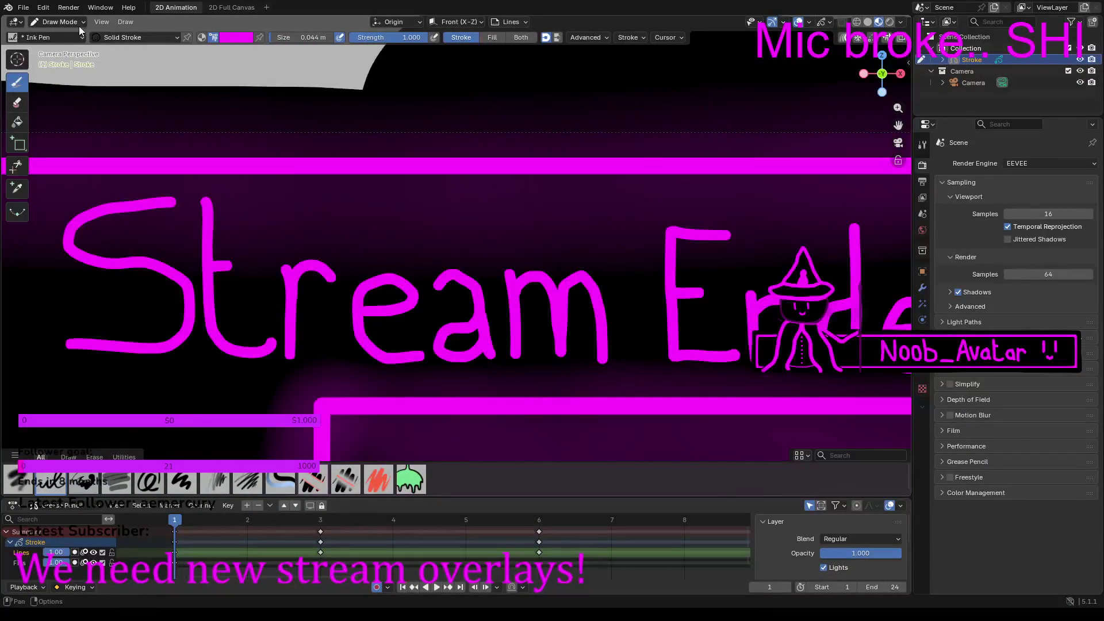
pyautogui.click(54, 24)
# Step: Switch to Edit Mode and copy the 'Ended' title strokes
pyautogui.click(54, 48)
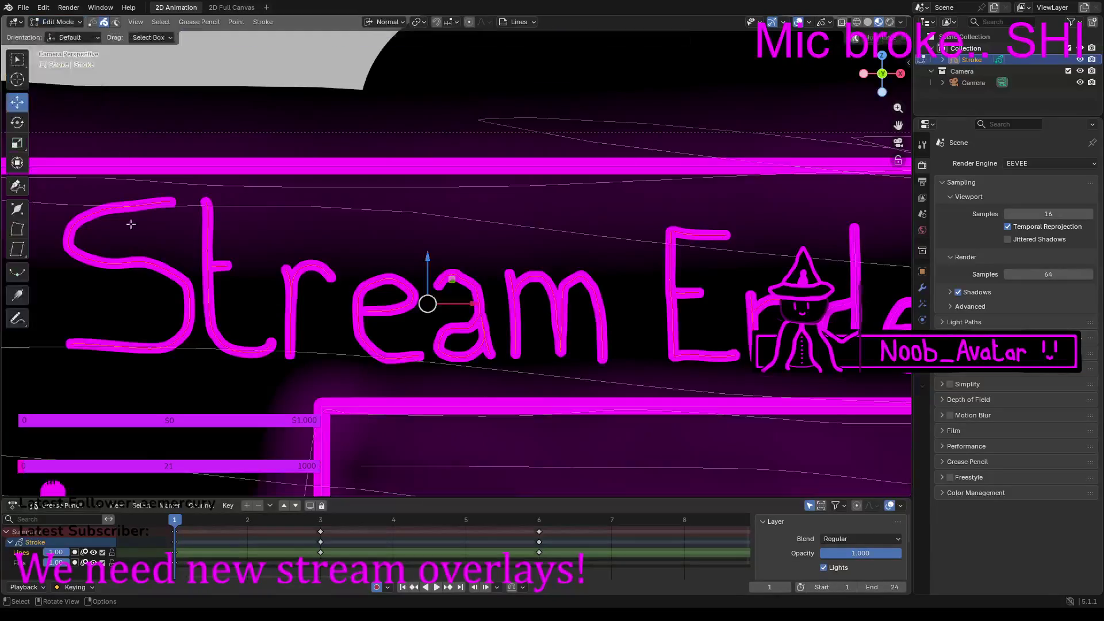
pyautogui.scroll(-2, 660, 311)
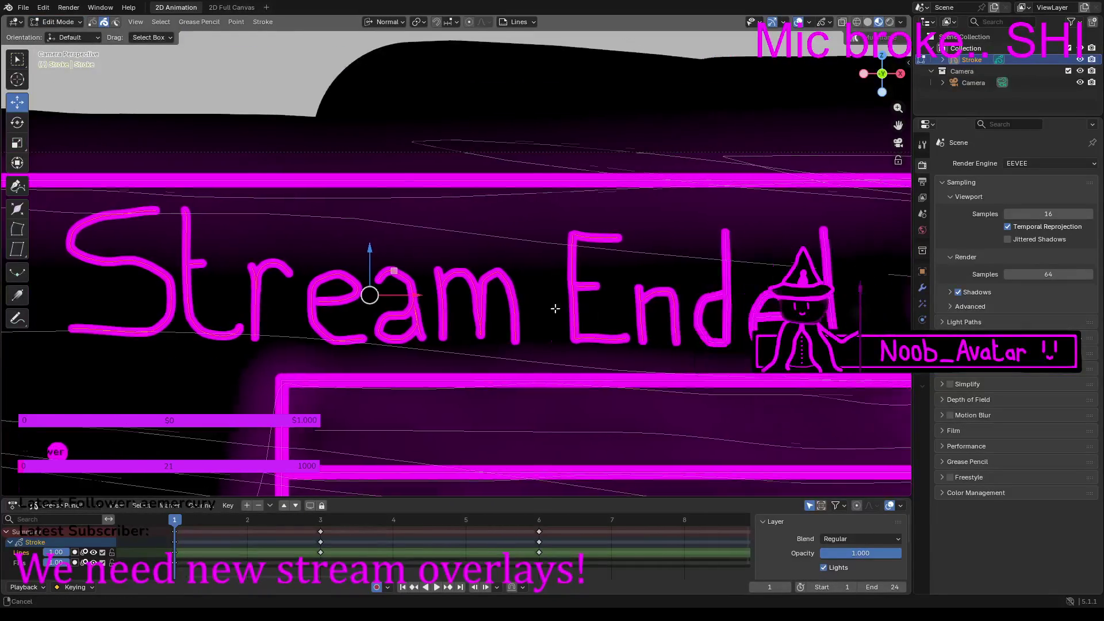
pyautogui.hscroll(3, 587, 308)
pyautogui.scroll(5, 418, 311)
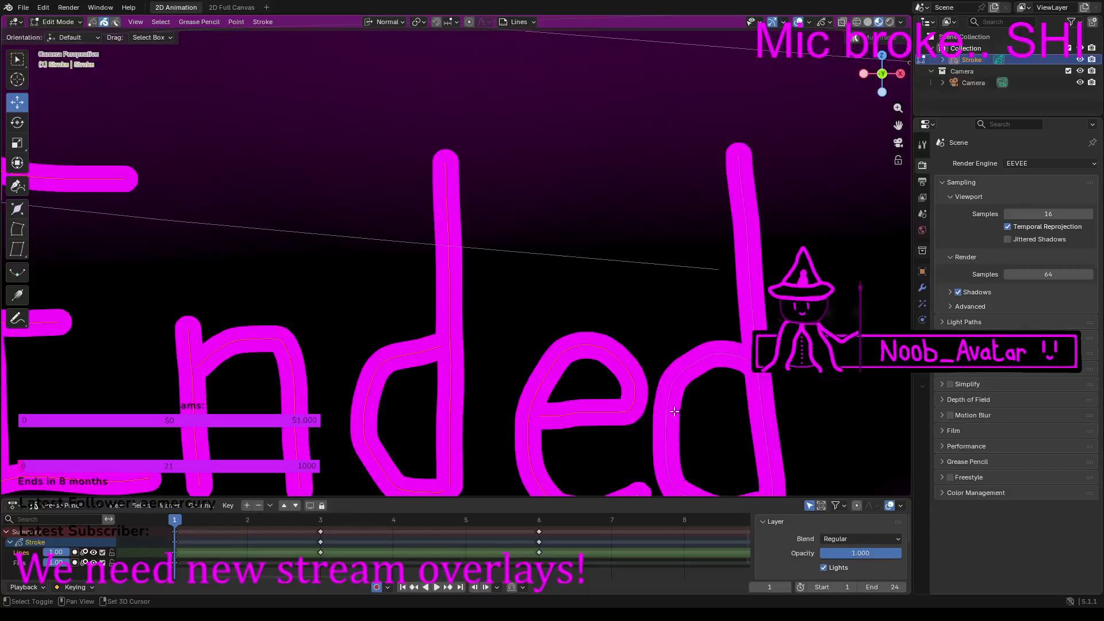
pyautogui.scroll(-3, 523, 399)
pyautogui.rightClick(523, 398)
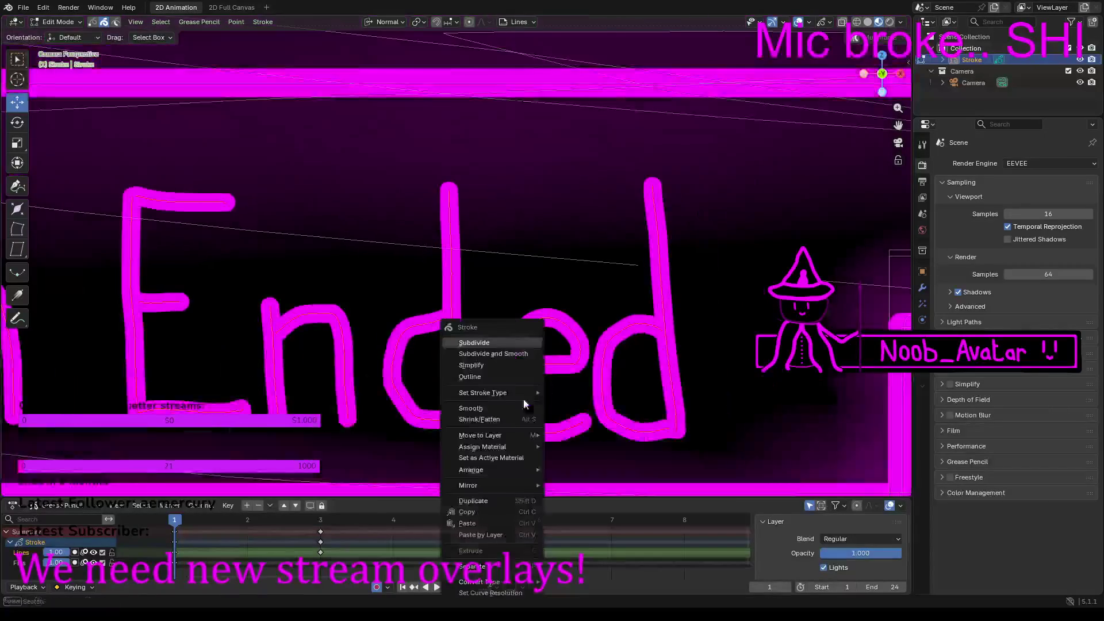
pyautogui.click(468, 523)
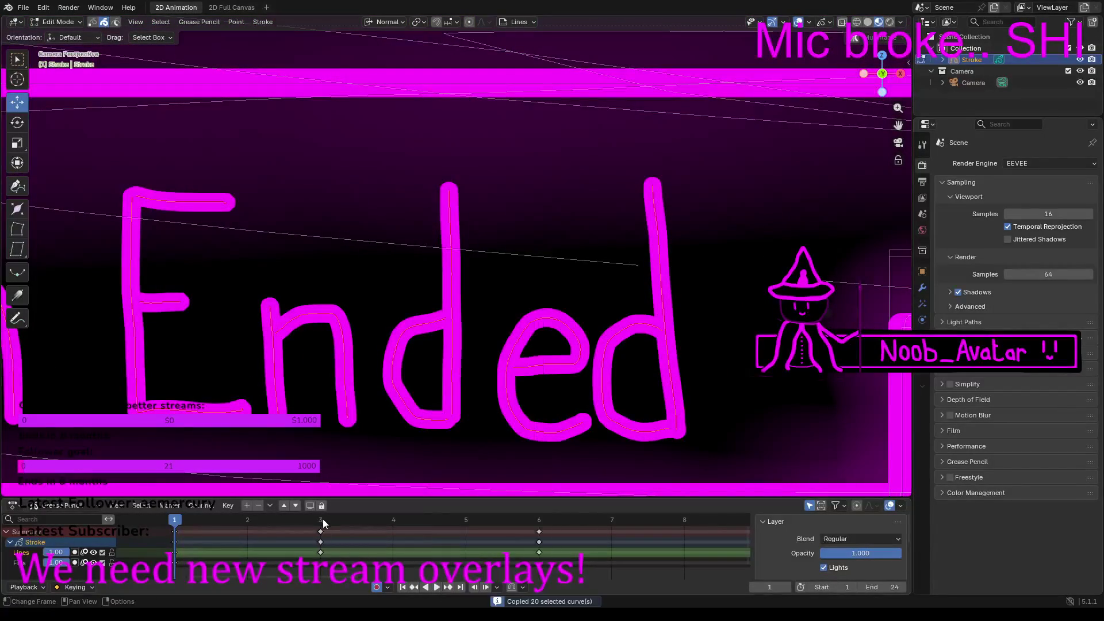
# Step: Go to frame 3 and box-select the first letters of 'Stream Starting Soon'
pyautogui.click(320, 521)
pyautogui.scroll(-4, 307, 370)
pyautogui.keyDown('shift'); pyautogui.moveTo(287, 298); pyautogui.dragTo(442, 297, button='middle'); pyautogui.keyUp('shift')
pyautogui.moveTo(167, 251)
pyautogui.mouseDown()
pyautogui.moveTo(198, 275)
pyautogui.moveTo(370, 292)
pyautogui.moveTo(478, 284)
pyautogui.moveTo(462, 289)
pyautogui.mouseUp()
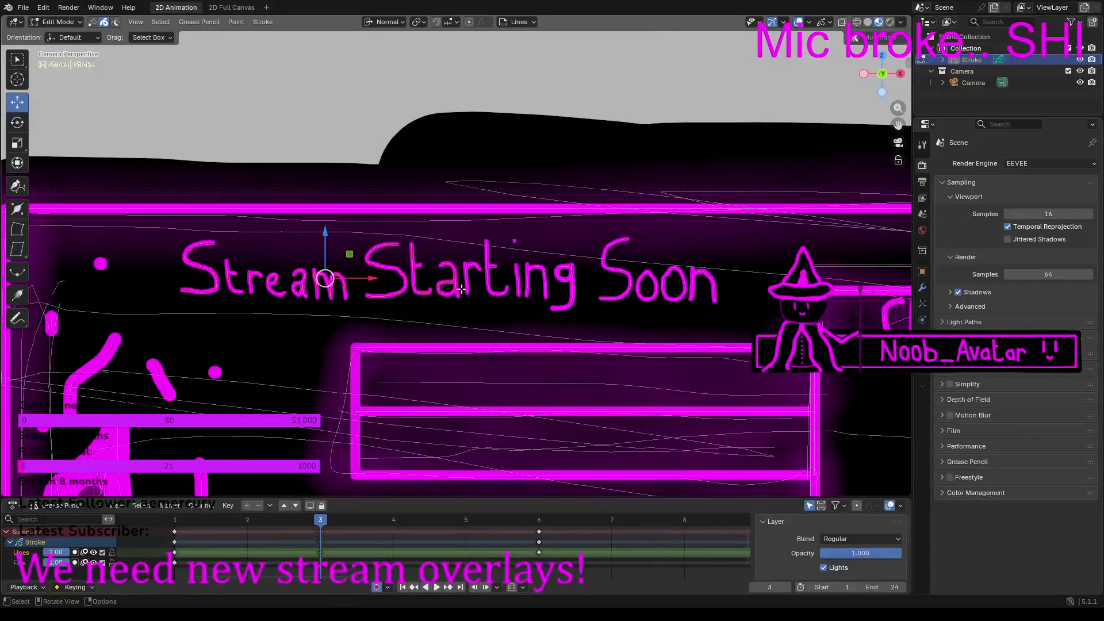
# Step: Delete the selected heading strokes and the remaining 'Starting Soon' letters on frame 3
pyautogui.press('x')
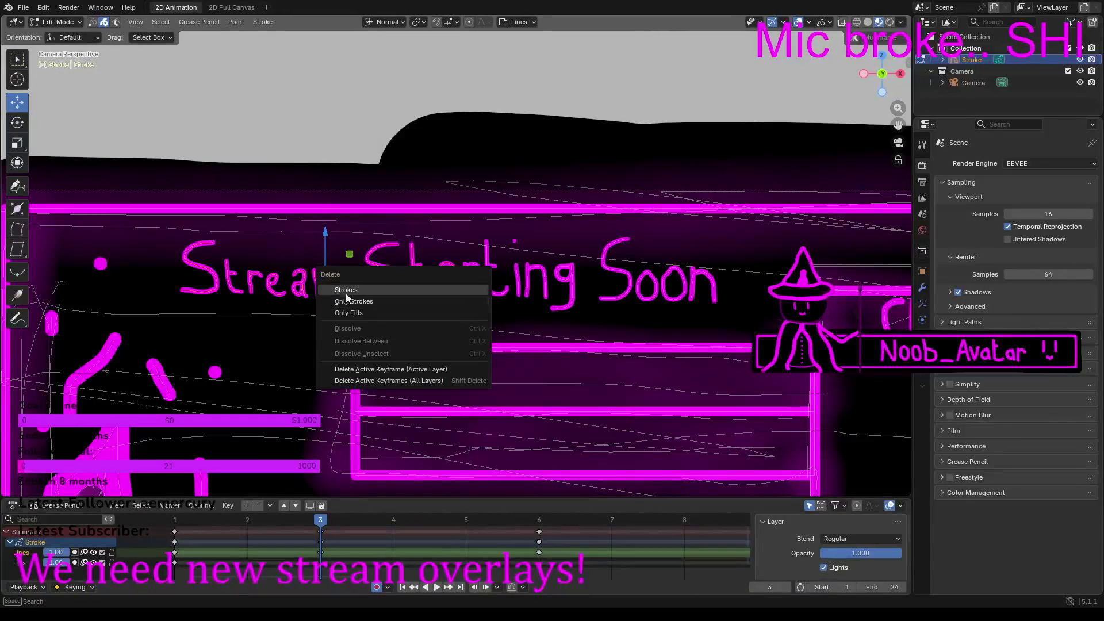
pyautogui.click(347, 297)
pyautogui.moveTo(444, 274)
pyautogui.mouseDown()
pyautogui.moveTo(573, 299)
pyautogui.moveTo(696, 304)
pyautogui.moveTo(648, 305)
pyautogui.mouseUp()
pyautogui.press('x')
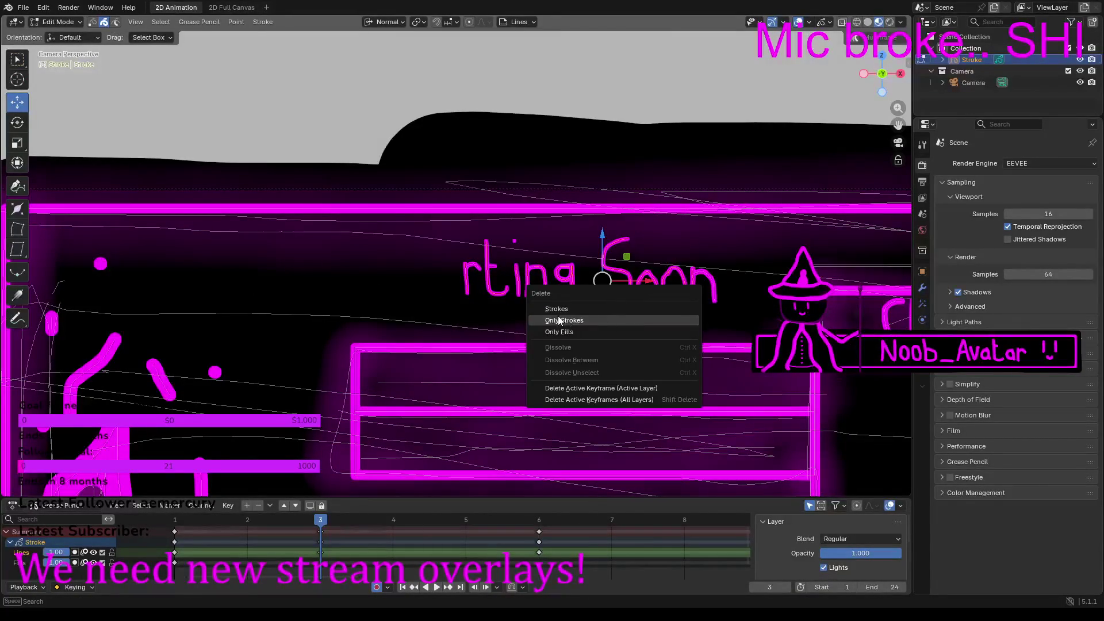
pyautogui.click(555, 311)
pyautogui.moveTo(447, 260); pyautogui.dragTo(540, 283)
pyautogui.press('x')
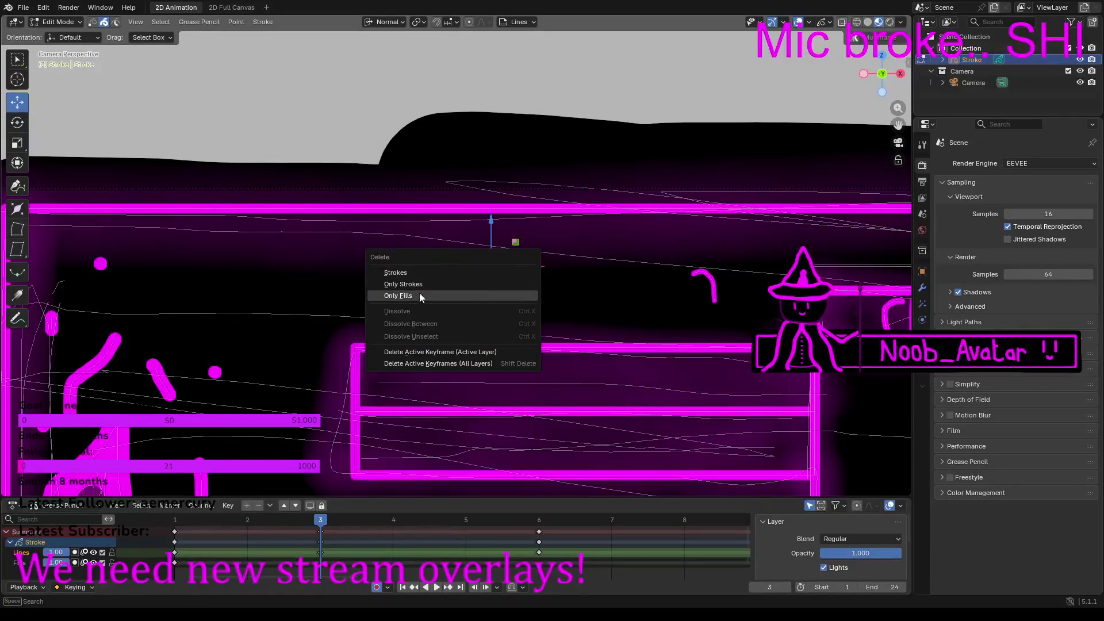
pyautogui.click(396, 273)
# Step: Clear the last leftover strokes and paste the 'Stream Ended' lettering onto frame 3
pyautogui.moveTo(510, 238); pyautogui.dragTo(514, 244)
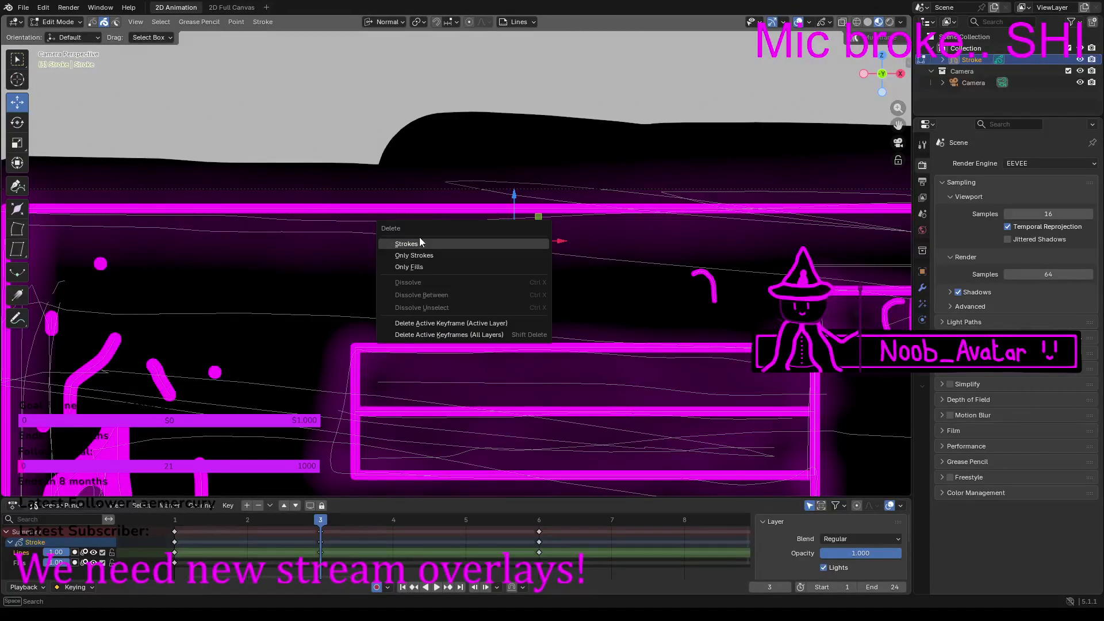
pyautogui.click(419, 243)
pyautogui.moveTo(656, 282); pyautogui.dragTo(727, 293)
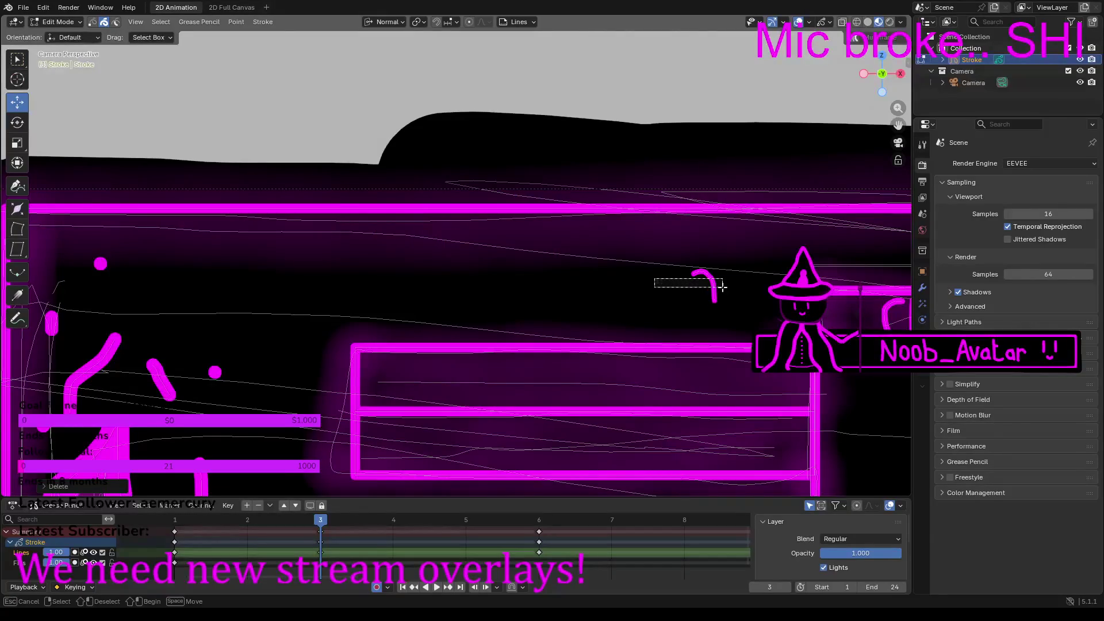
pyautogui.press('x')
pyautogui.click(609, 301)
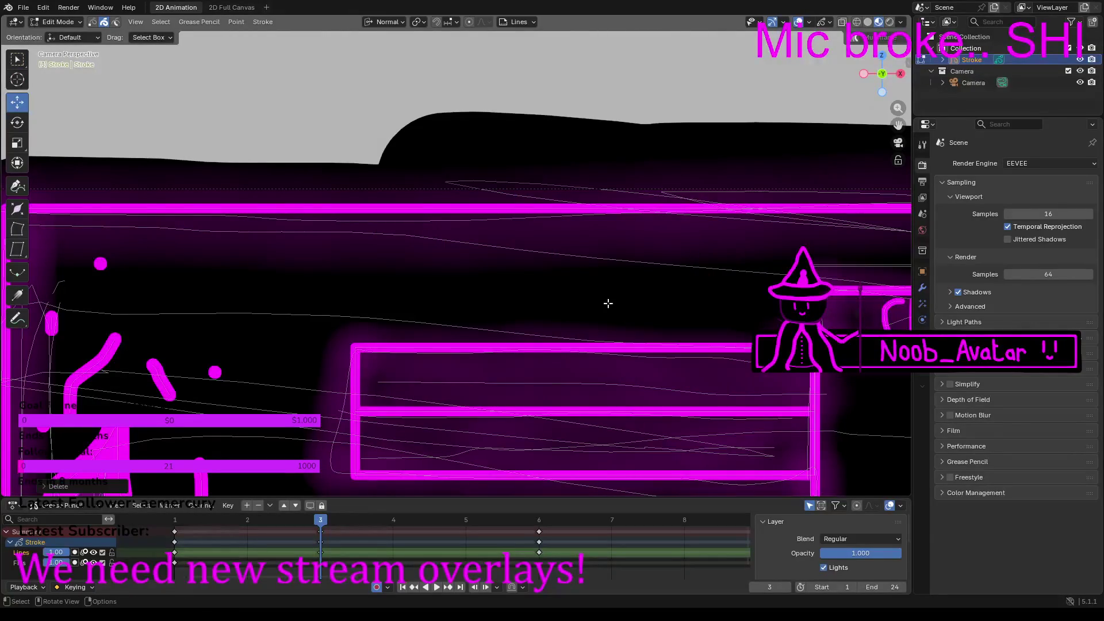
pyautogui.hotkey('ctrl', 'v')
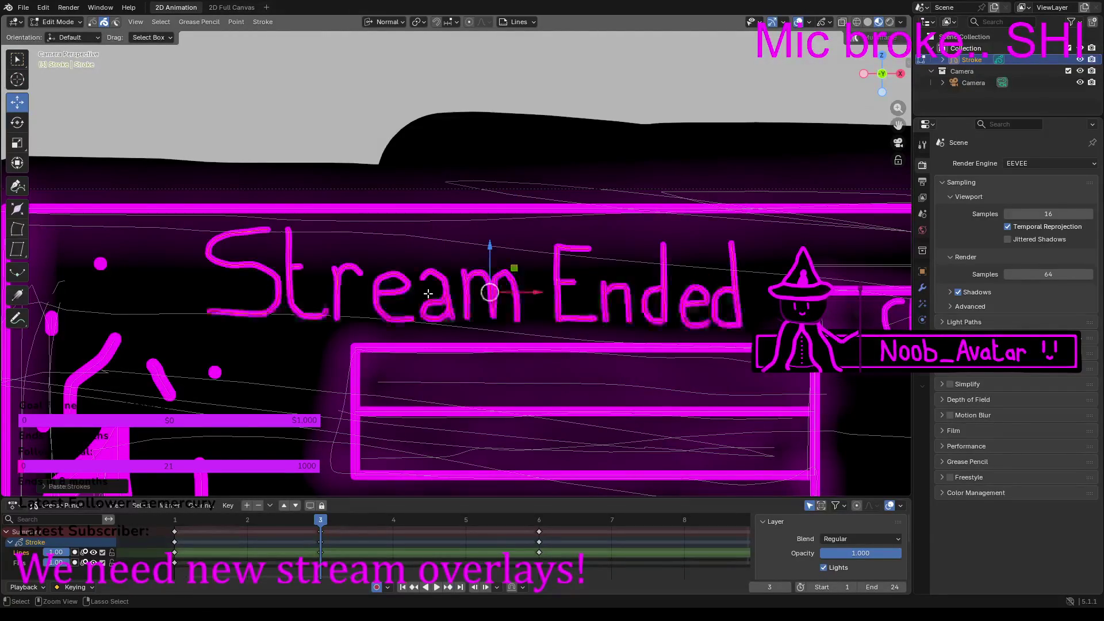
pyautogui.scroll(-4, 390, 324)
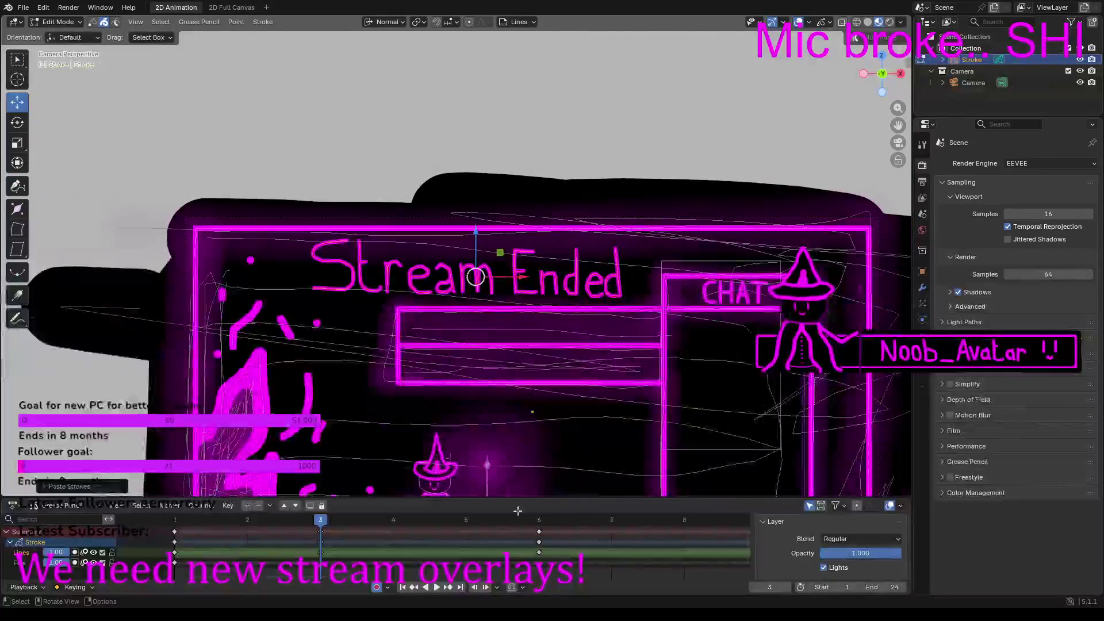
pyautogui.click(539, 520)
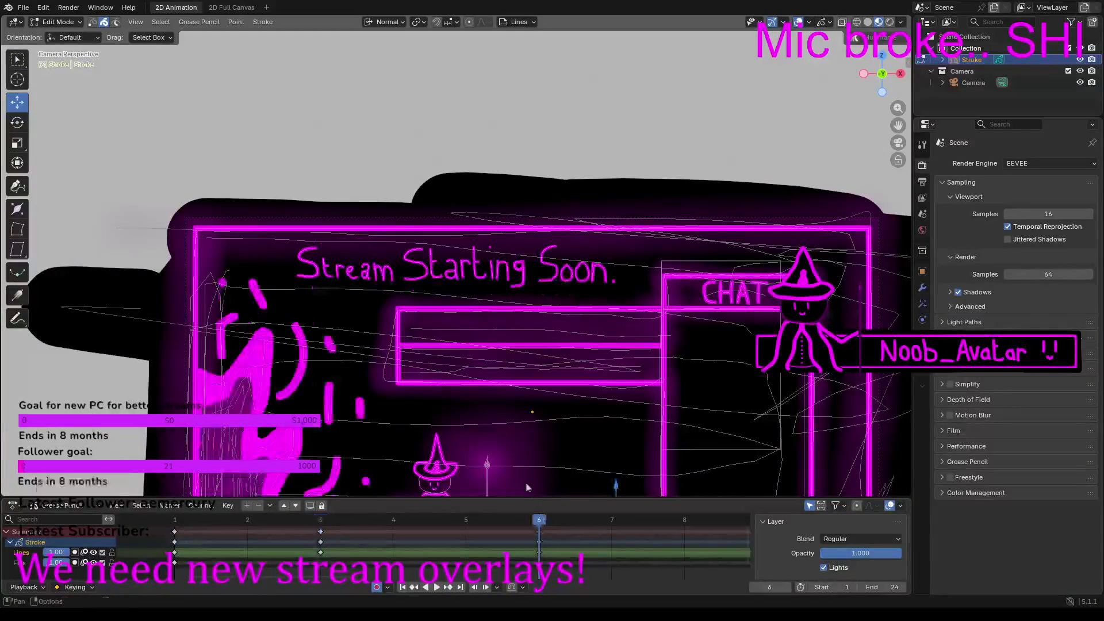
# Step: Delete frame 6's 'Stream Starting Soon.' lettering in two box-selected halves
pyautogui.scroll(3, 172, 247)
pyautogui.moveTo(164, 248); pyautogui.dragTo(466, 292)
pyautogui.press('x')
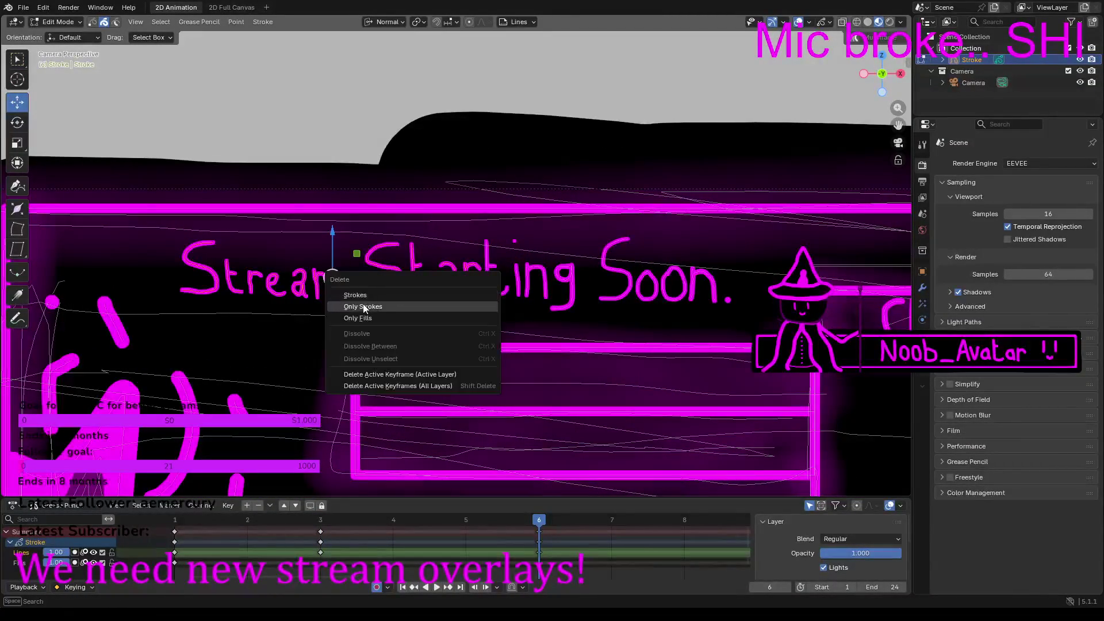
pyautogui.click(368, 293)
pyautogui.moveTo(458, 278); pyautogui.dragTo(733, 315)
pyautogui.press('x')
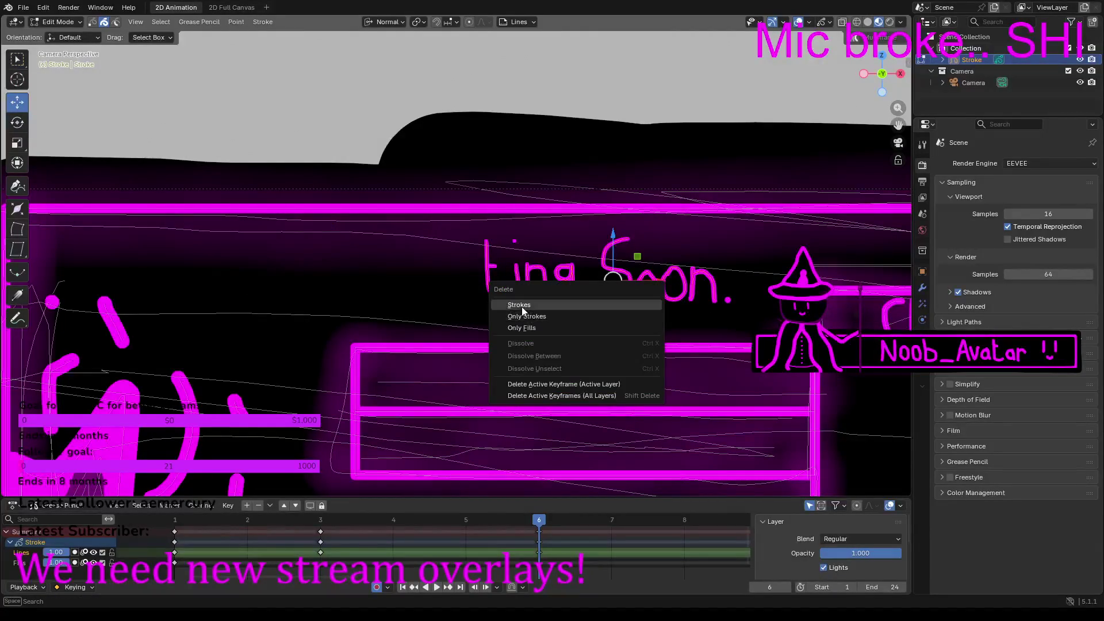
pyautogui.click(522, 306)
# Step: Remove the stray strokes and paste the 'Stream Ended' lettering onto frame 6
pyautogui.moveTo(482, 263); pyautogui.dragTo(542, 253)
pyautogui.press('x')
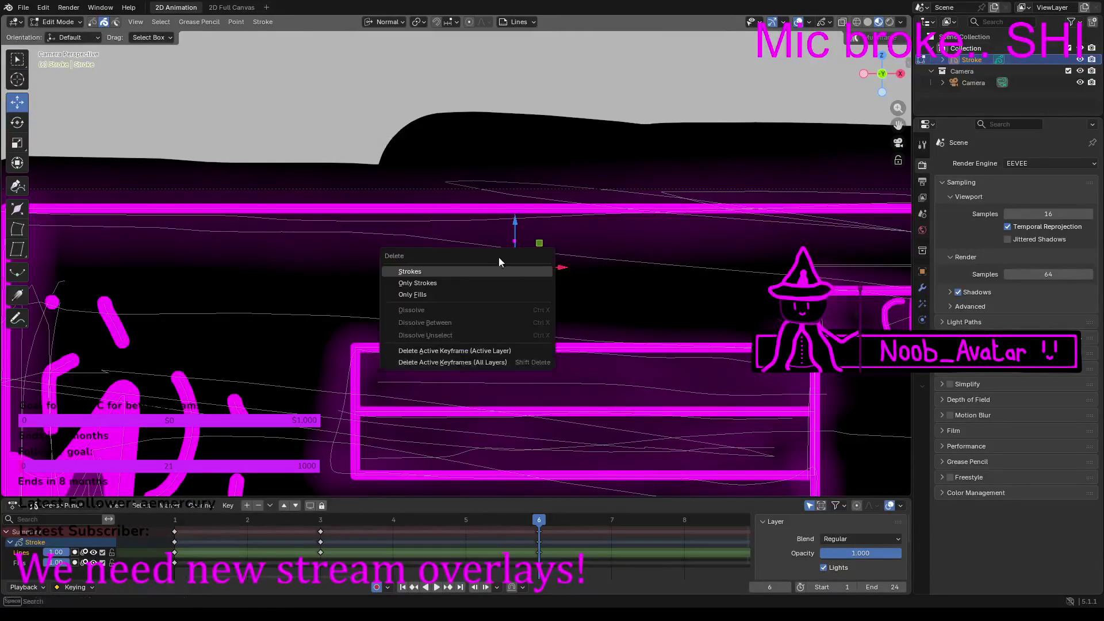
pyautogui.click(443, 272)
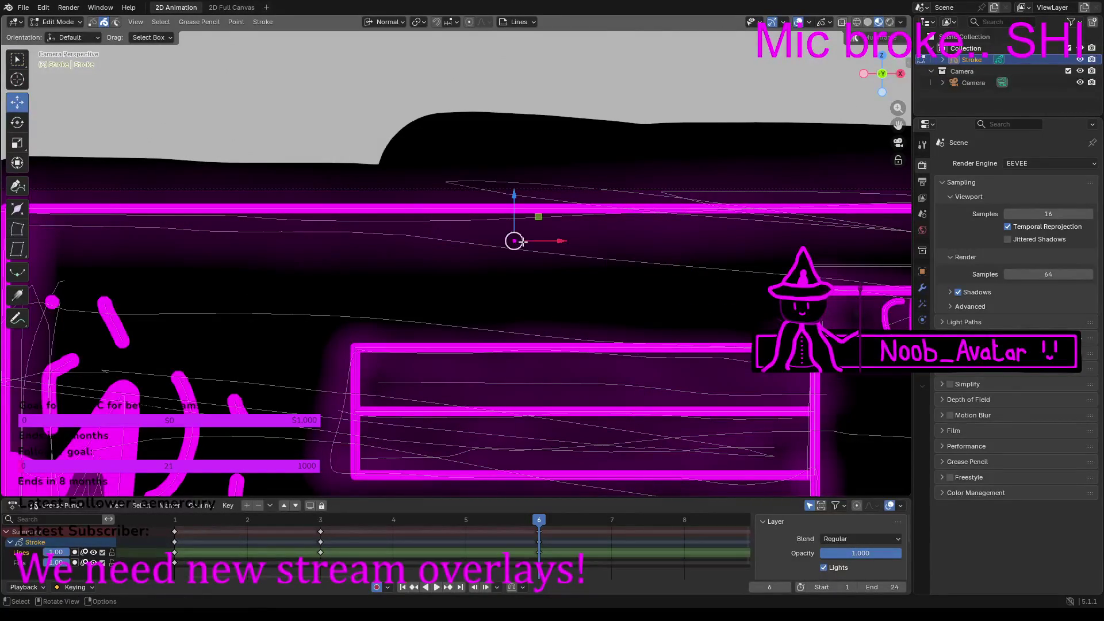
pyautogui.press('x')
pyautogui.click(481, 244)
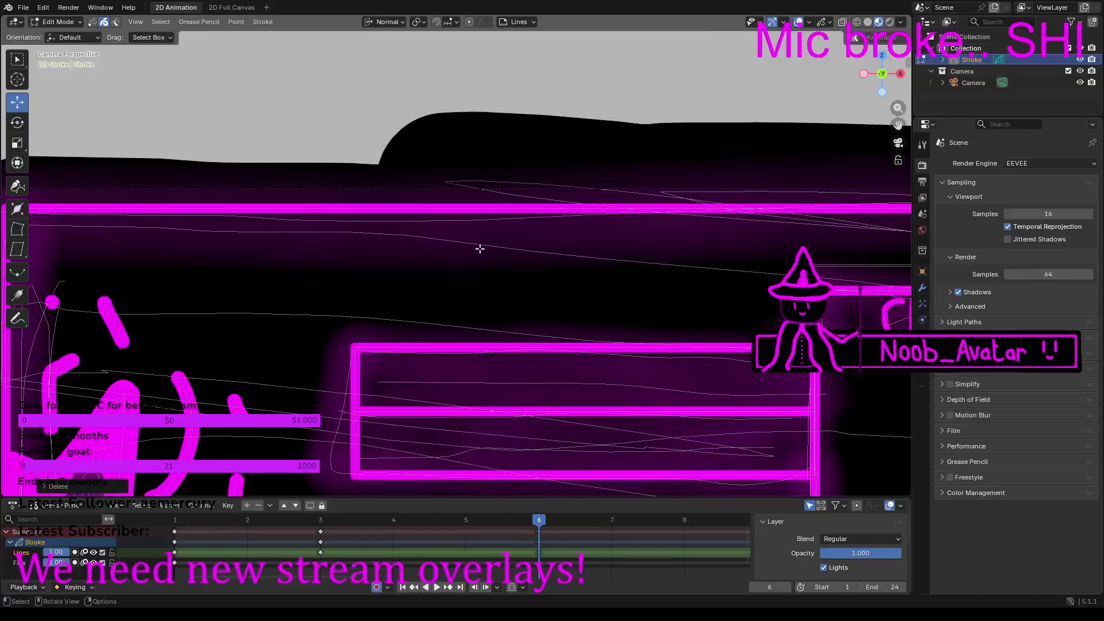
pyautogui.hotkey('ctrl', 'v')
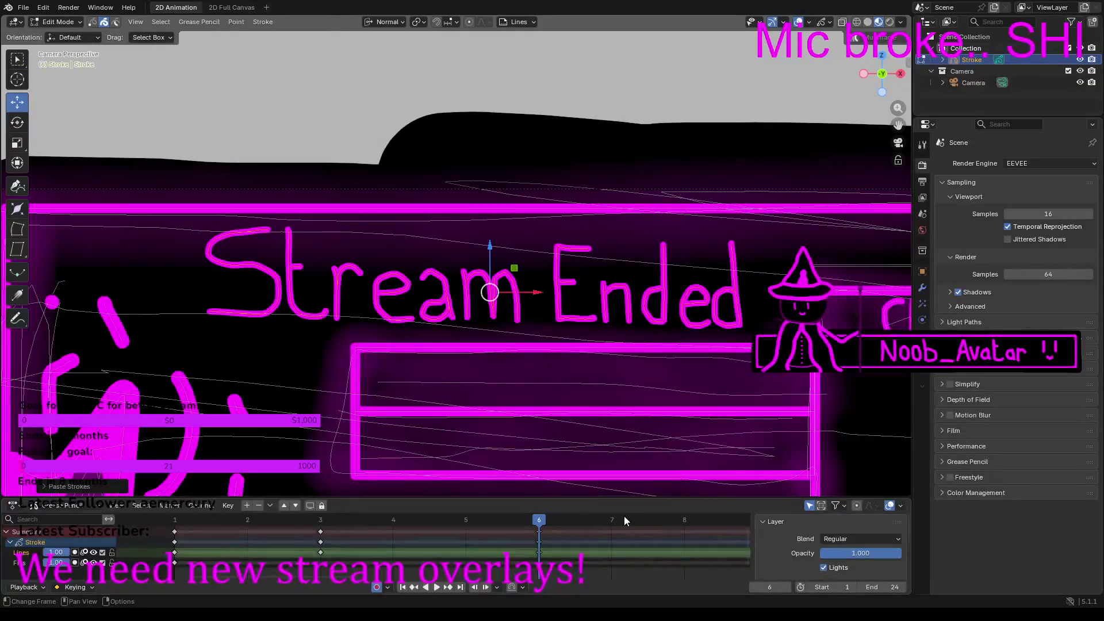
pyautogui.scroll(-2, 602, 527)
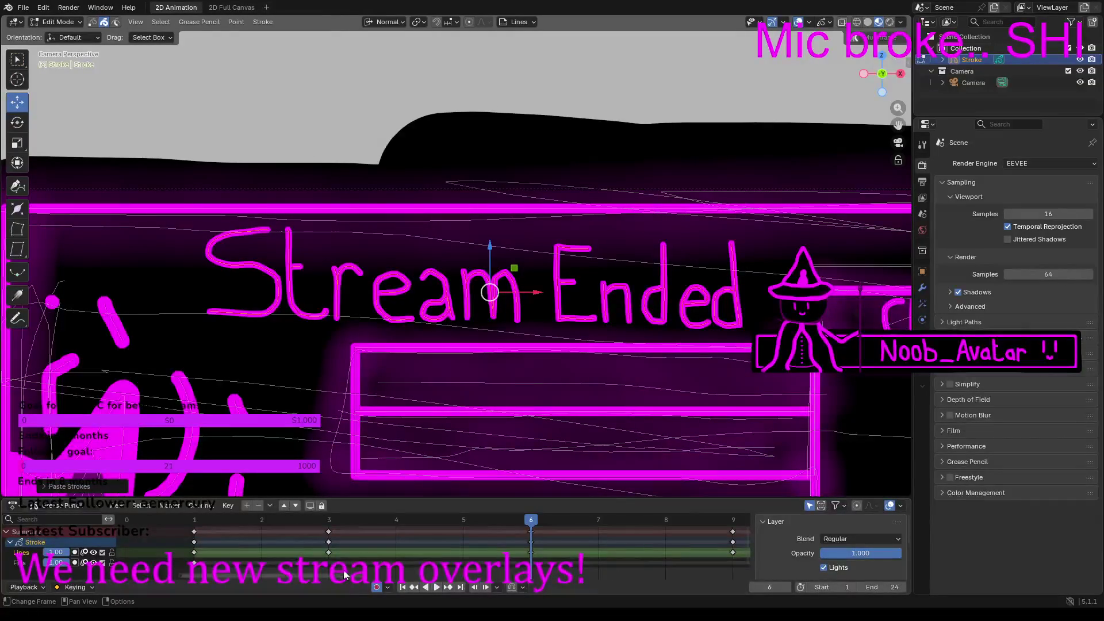
pyautogui.keyDown('ctrl'); pyautogui.scroll(-5, 338, 578); pyautogui.keyUp('ctrl')
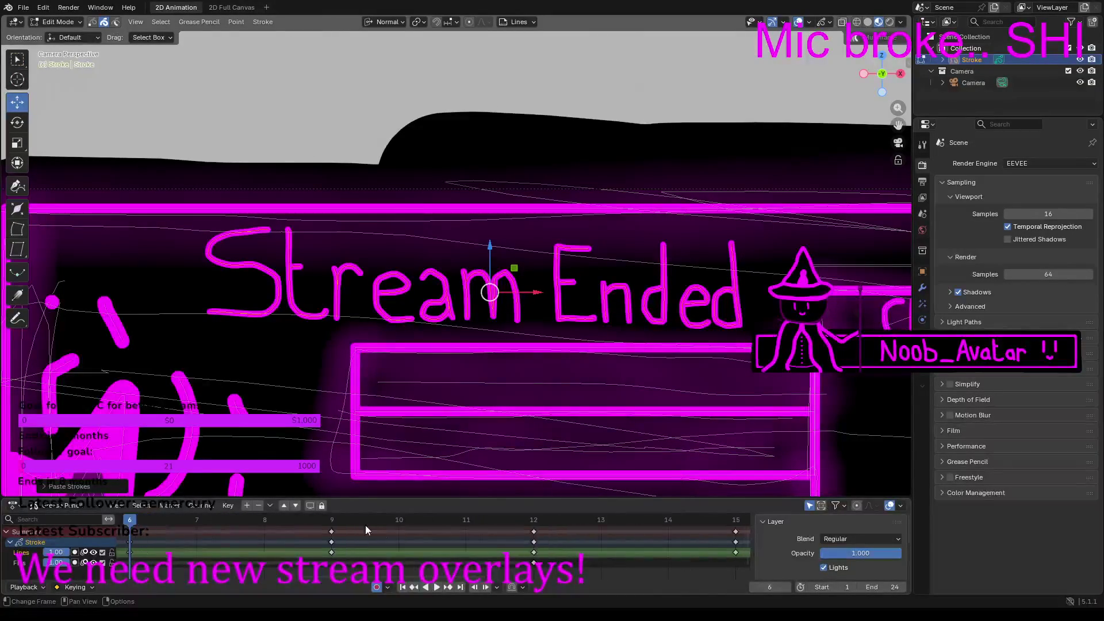
# Step: Go to frame 9 and delete the 'Stream Starting' strokes
pyautogui.click(340, 522)
pyautogui.moveTo(171, 263); pyautogui.dragTo(564, 298)
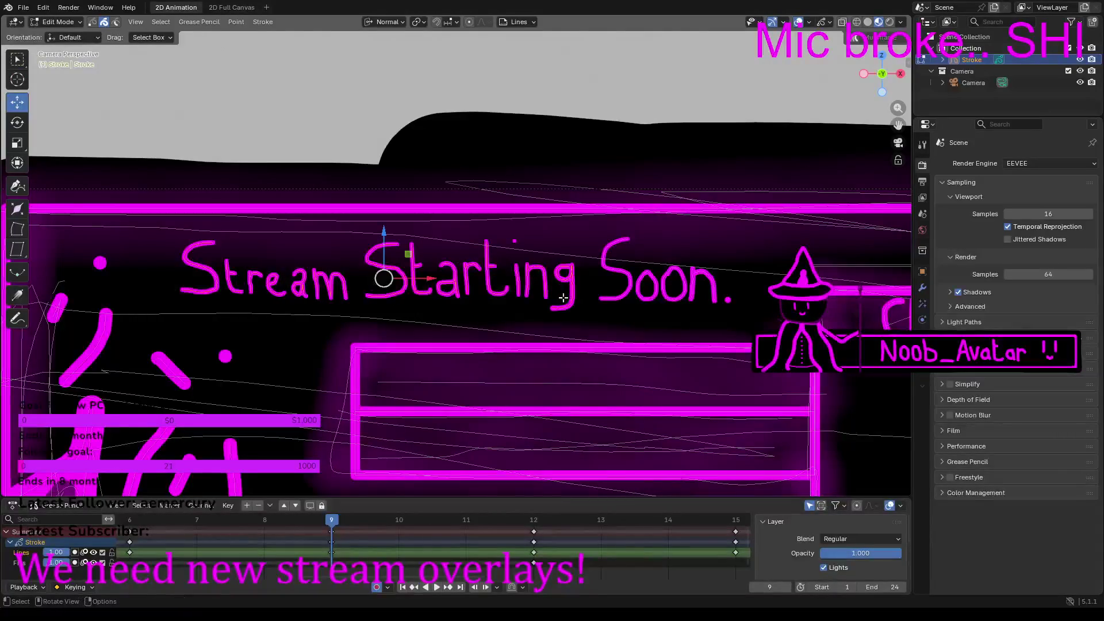
pyautogui.press('x')
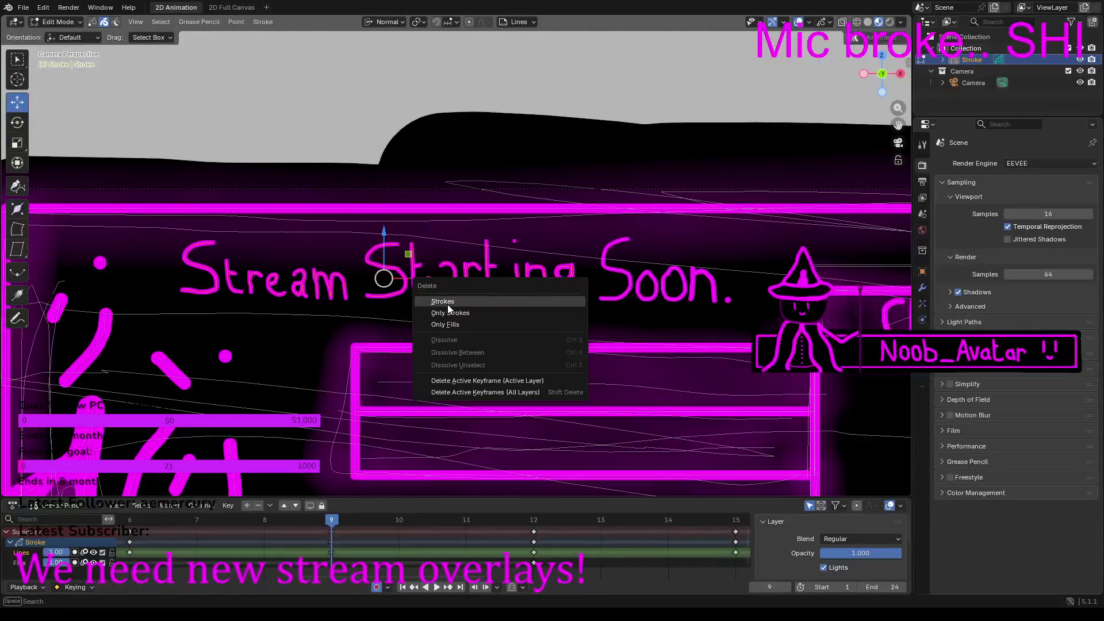
pyautogui.click(449, 305)
# Step: Delete frame 9's 'Soon.' lettering and the small magenta dot
pyautogui.moveTo(573, 281)
pyautogui.mouseDown()
pyautogui.moveTo(727, 300)
pyautogui.moveTo(731, 311)
pyautogui.mouseUp()
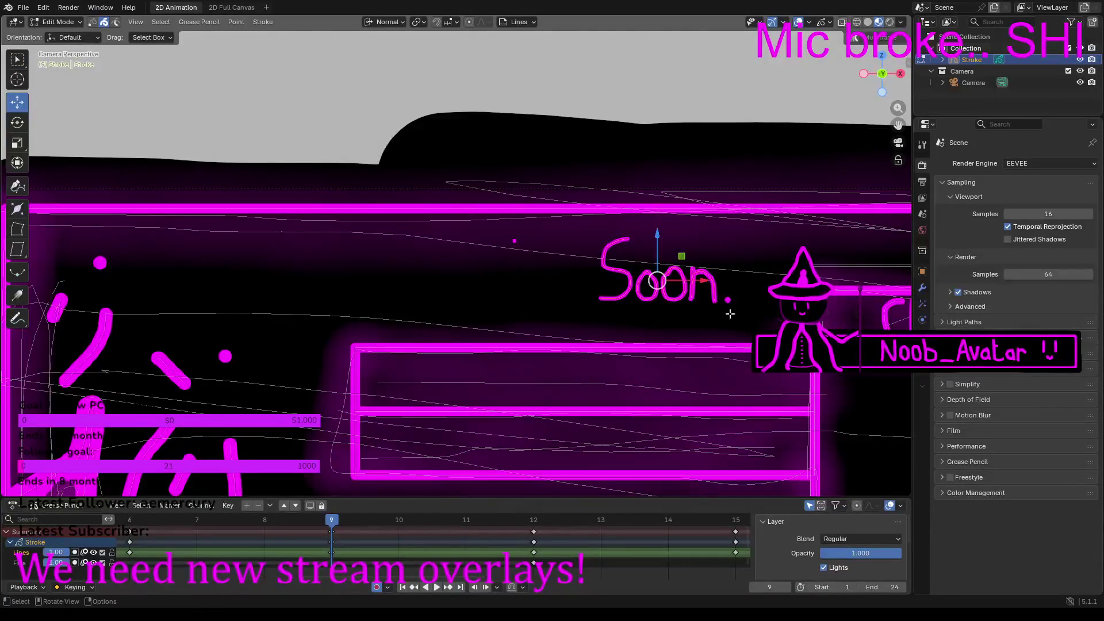
pyautogui.press('x')
pyautogui.click(607, 316)
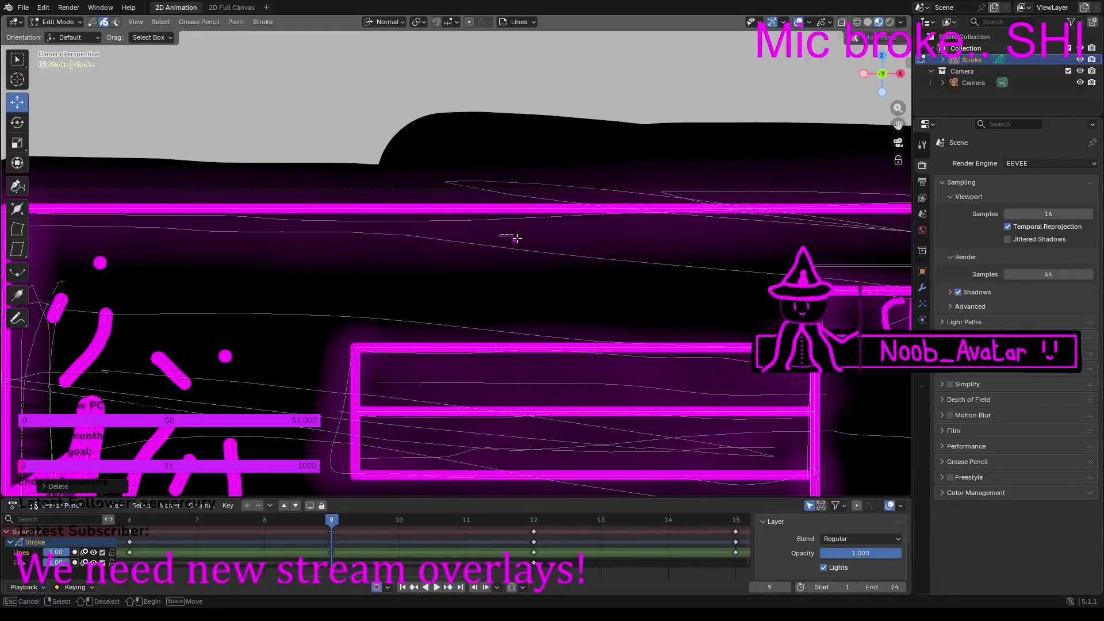
pyautogui.moveTo(527, 242); pyautogui.dragTo(528, 242)
pyautogui.press('x')
pyautogui.click(471, 241)
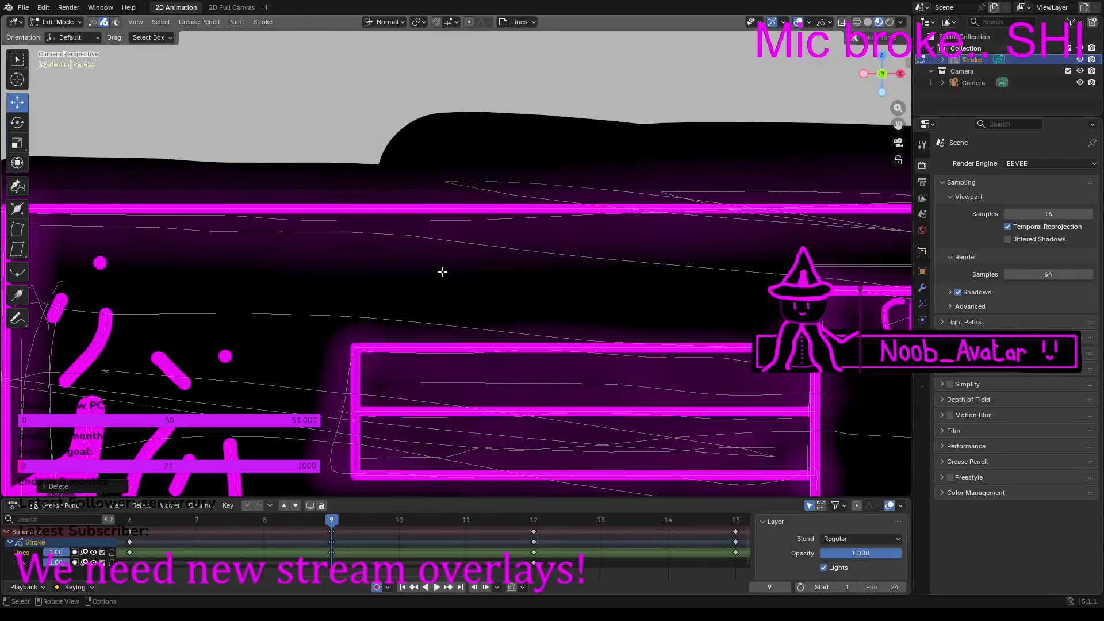
pyautogui.click(534, 524)
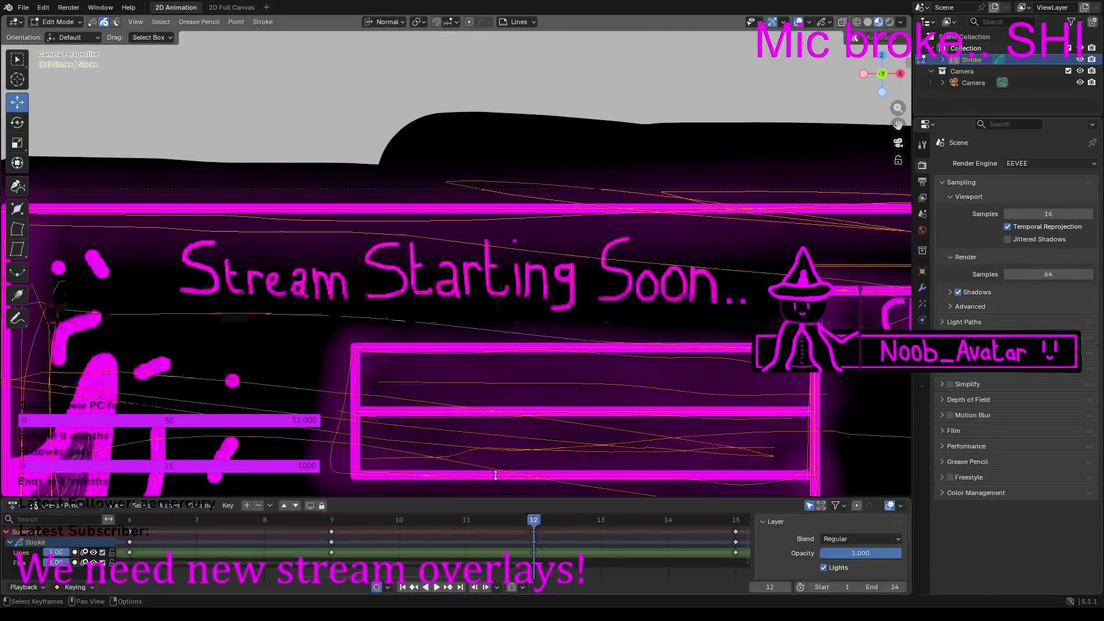
# Step: Delete frame 12's 'Stream Starting Soon..' lettering in two box-selected parts
pyautogui.moveTo(177, 265); pyautogui.dragTo(624, 295)
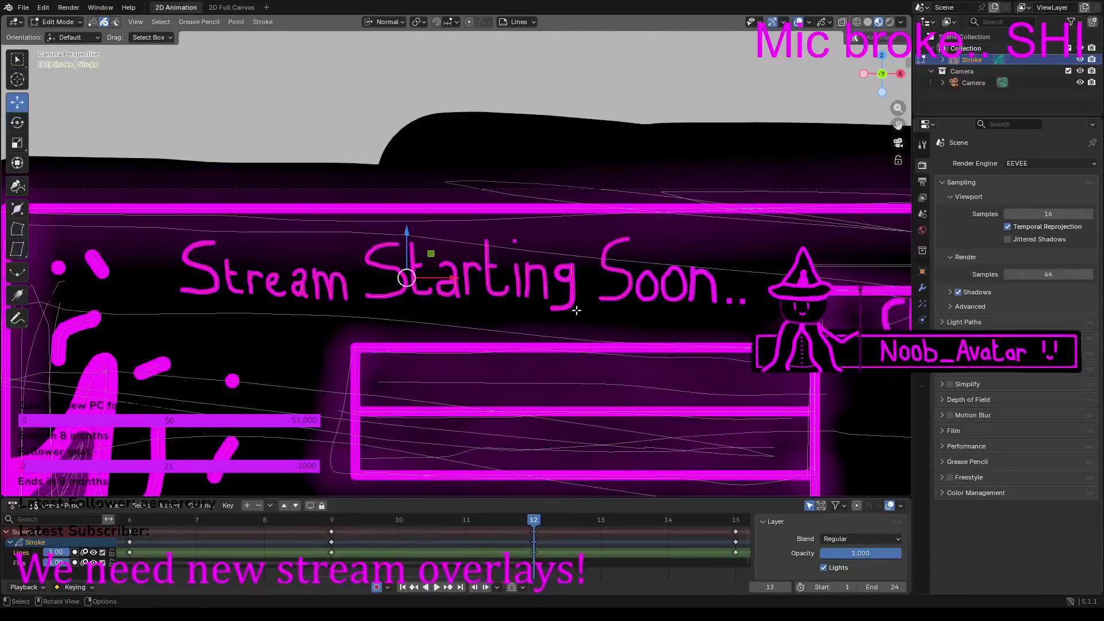
pyautogui.press('x')
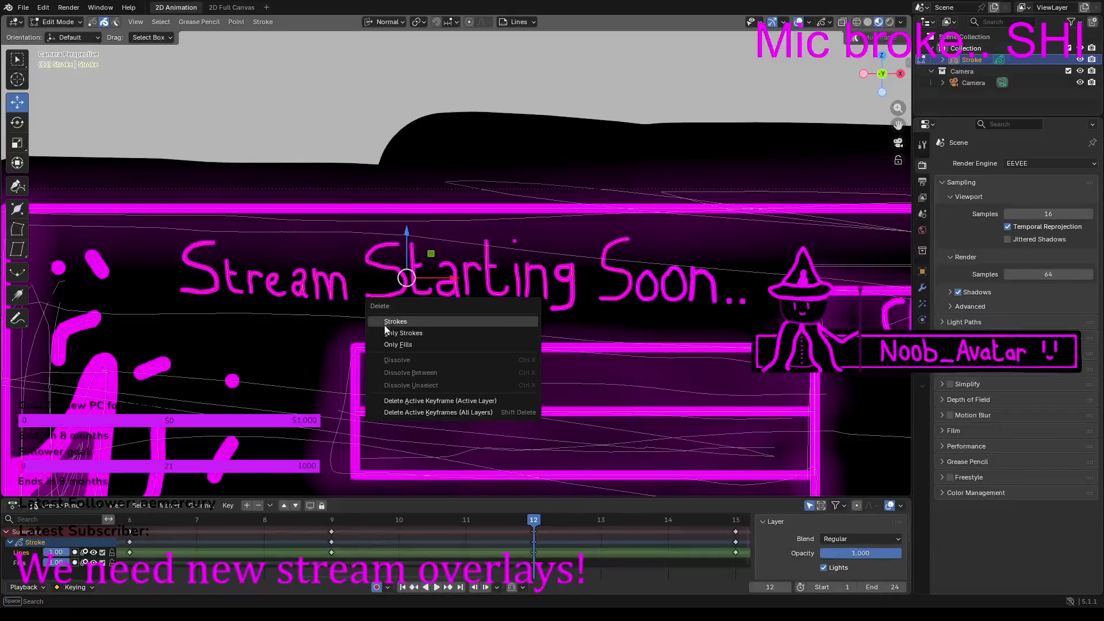
pyautogui.click(384, 320)
pyautogui.moveTo(611, 292)
pyautogui.mouseDown()
pyautogui.moveTo(757, 309)
pyautogui.moveTo(743, 308)
pyautogui.mouseUp()
pyautogui.press('x')
pyautogui.click(639, 311)
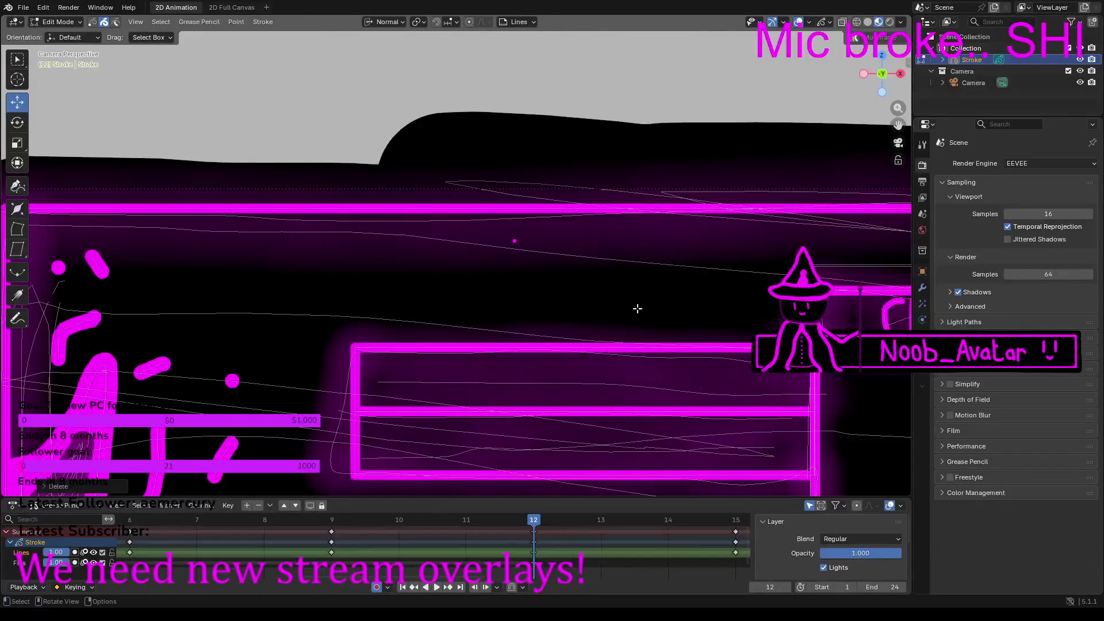
# Step: Remove the leftover dot and paste the 'Stream Ended' lettering onto frame 12
pyautogui.click(520, 241)
pyautogui.press('x')
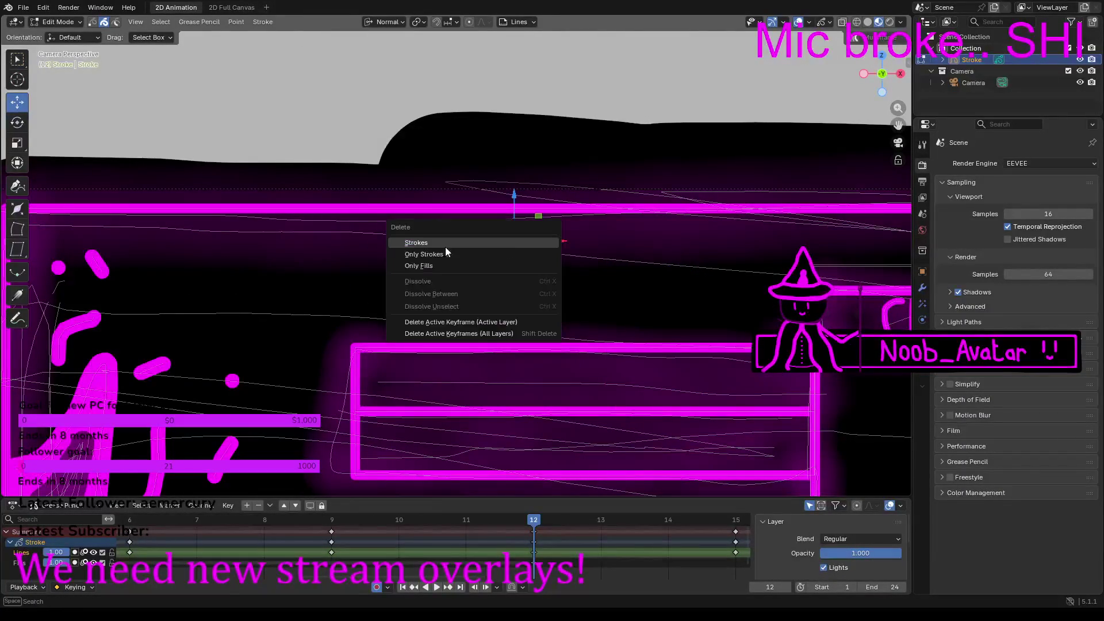
pyautogui.click(443, 247)
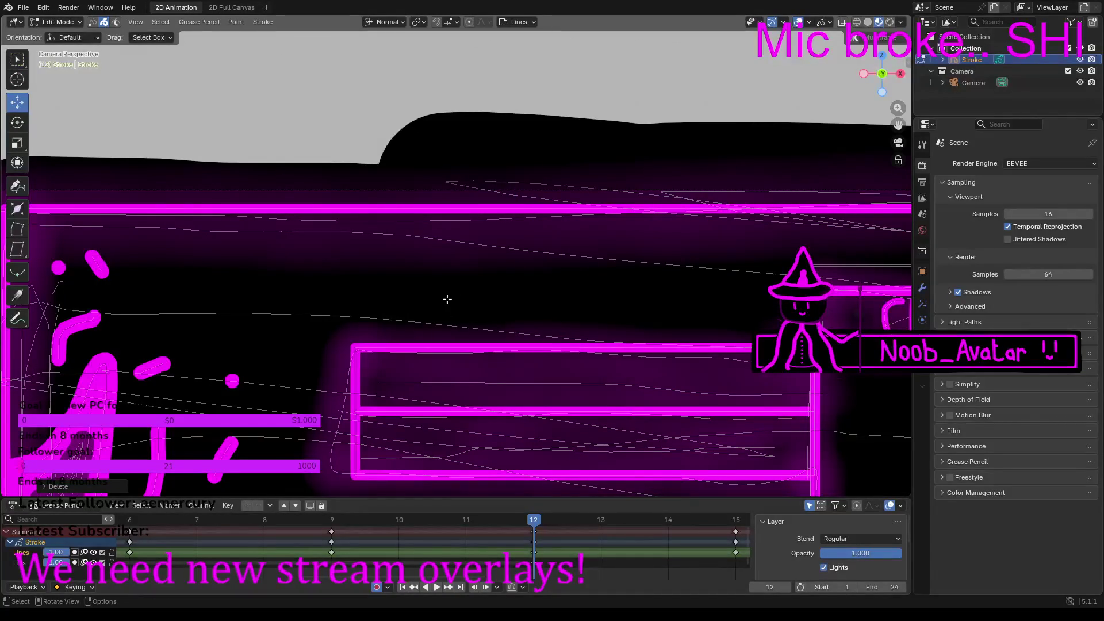
pyautogui.hotkey('ctrl', 'v')
pyautogui.scroll(-1, 660, 530)
pyautogui.scroll(2, 647, 530)
pyautogui.moveTo(345, 575); pyautogui.dragTo(398, 575)
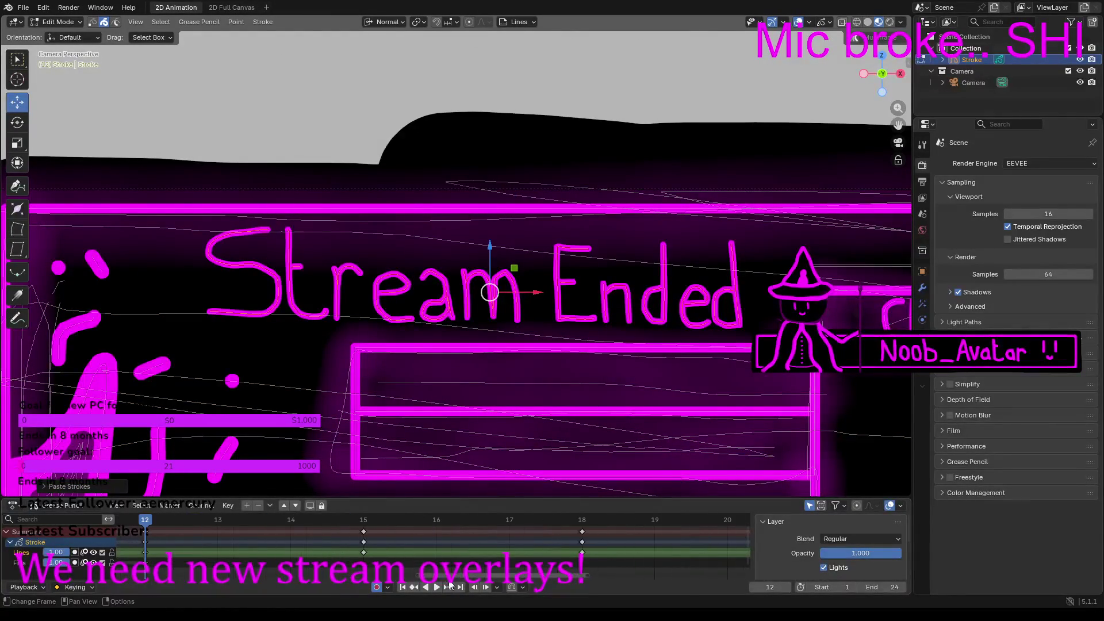
pyautogui.click(361, 519)
# Step: Delete frame 15's 'Stream Starting' lettering and the small leftover strokes
pyautogui.moveTo(164, 267)
pyautogui.mouseDown()
pyautogui.moveTo(195, 281)
pyautogui.moveTo(523, 314)
pyautogui.moveTo(658, 313)
pyautogui.mouseUp()
pyautogui.rightClick(575, 310)
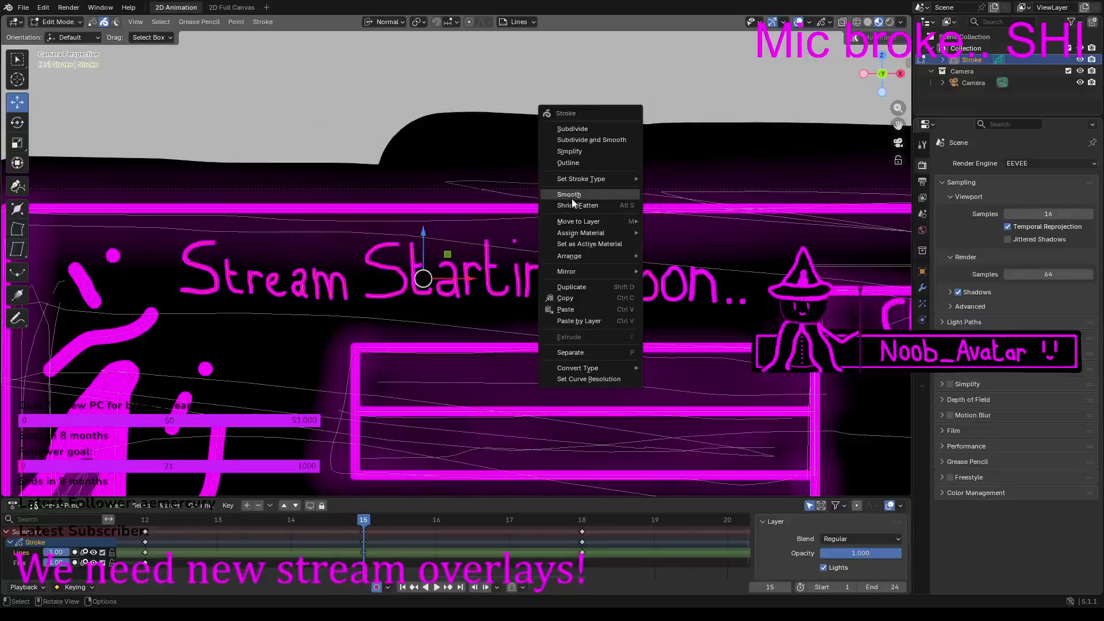
pyautogui.press('x')
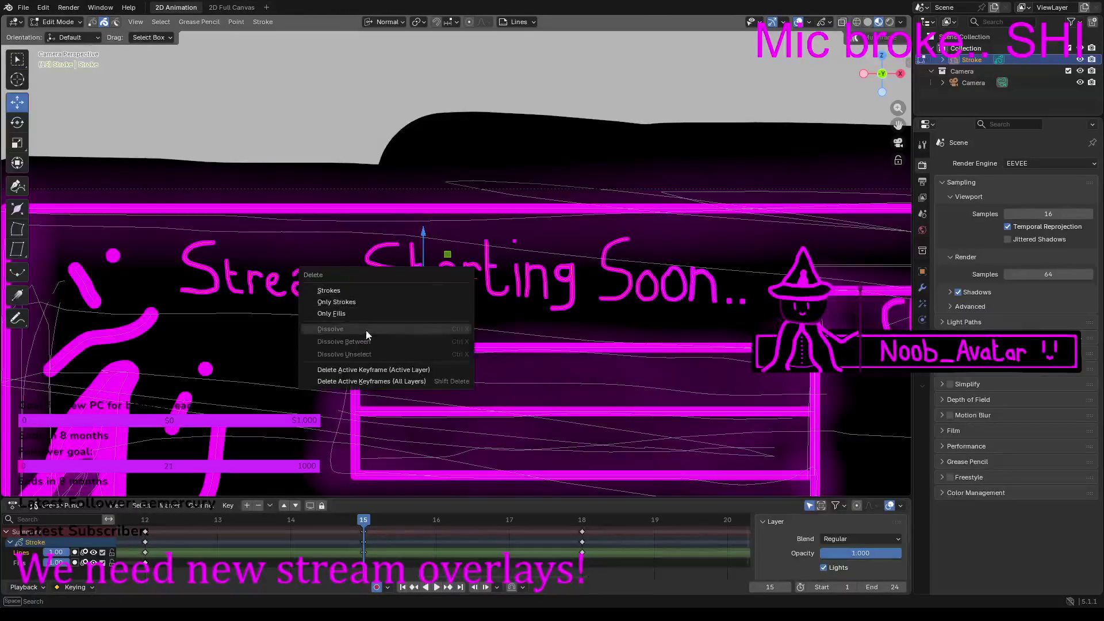
pyautogui.click(328, 290)
pyautogui.moveTo(360, 259); pyautogui.dragTo(764, 316)
pyautogui.press('x')
pyautogui.click(433, 293)
# Step: Remove the remaining lettering and a stray stroke, then paste 'Stream Ended' onto frame 15
pyautogui.press('x')
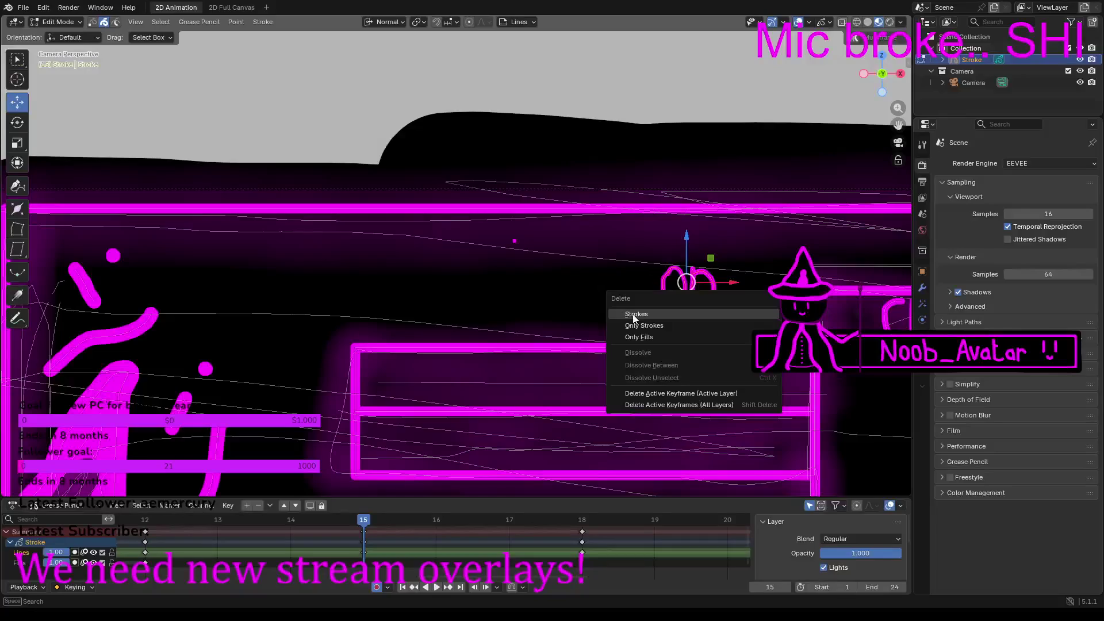
pyautogui.click(633, 319)
pyautogui.moveTo(498, 232); pyautogui.dragTo(529, 248)
pyautogui.press('x')
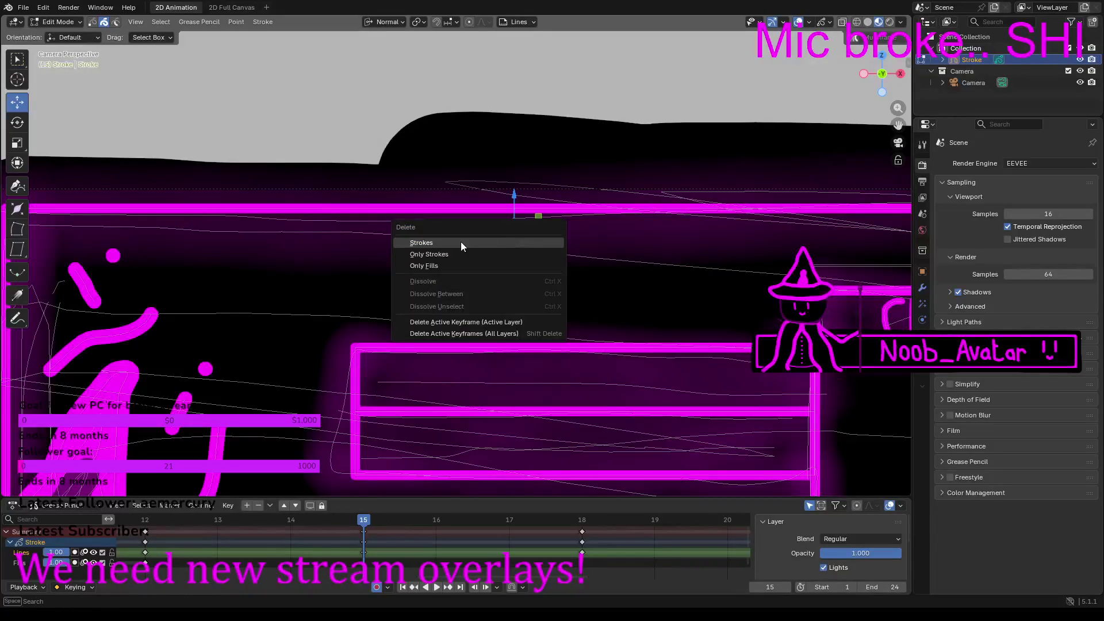
pyautogui.click(461, 245)
pyautogui.hotkey('ctrl', 'v')
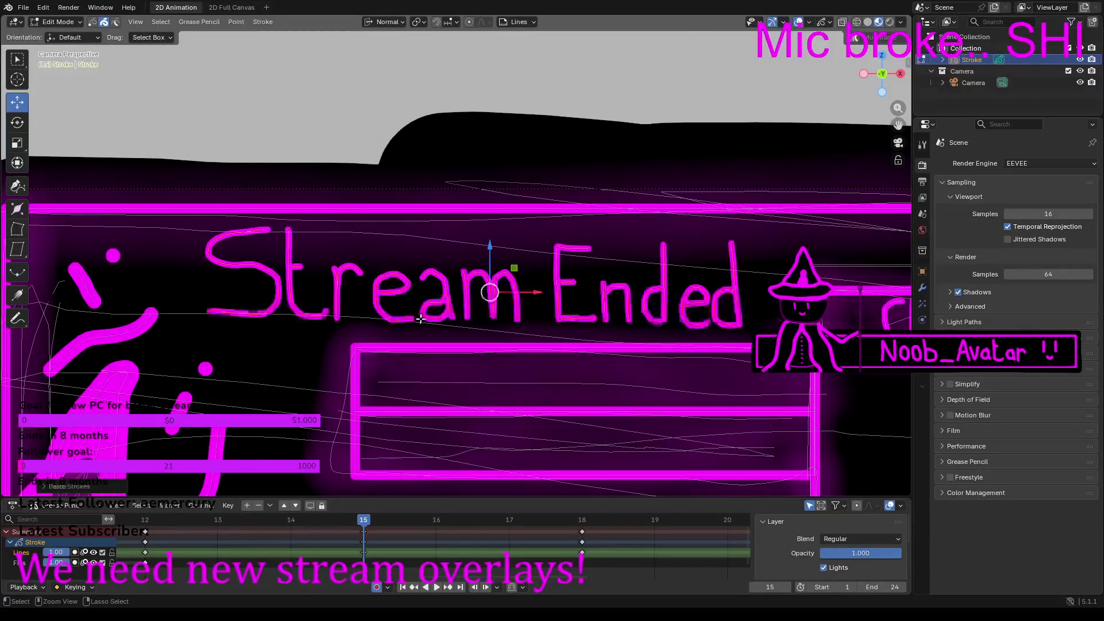
pyautogui.click(582, 525)
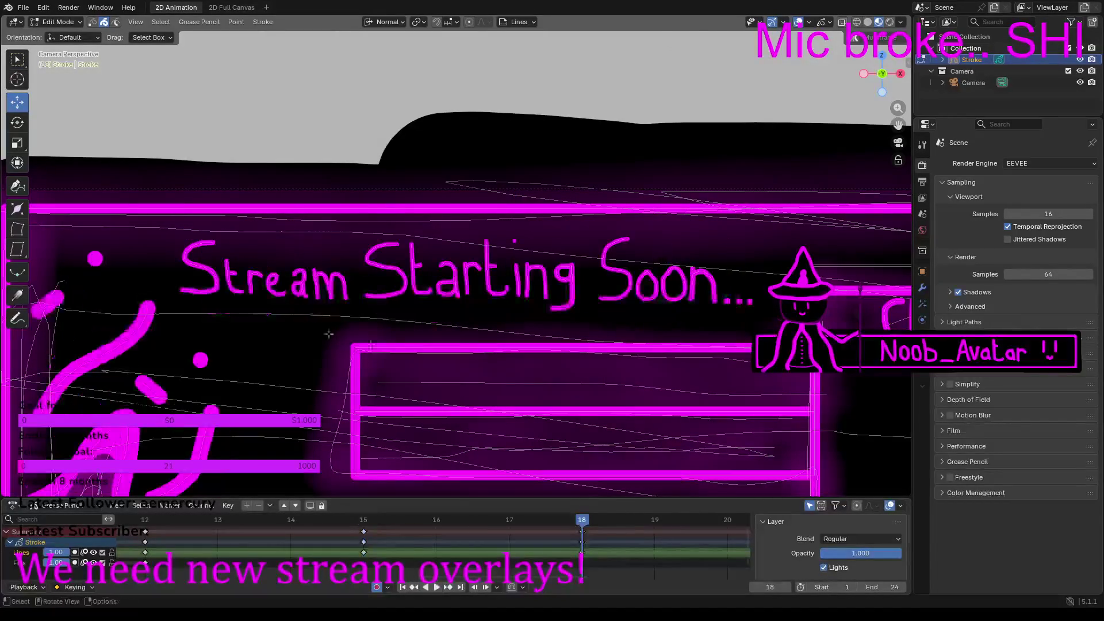
# Step: Delete frame 18's 'Stream Starting Soon...' lettering in two box-selected parts
pyautogui.moveTo(170, 255)
pyautogui.mouseDown()
pyautogui.moveTo(275, 293)
pyautogui.moveTo(553, 299)
pyautogui.mouseUp()
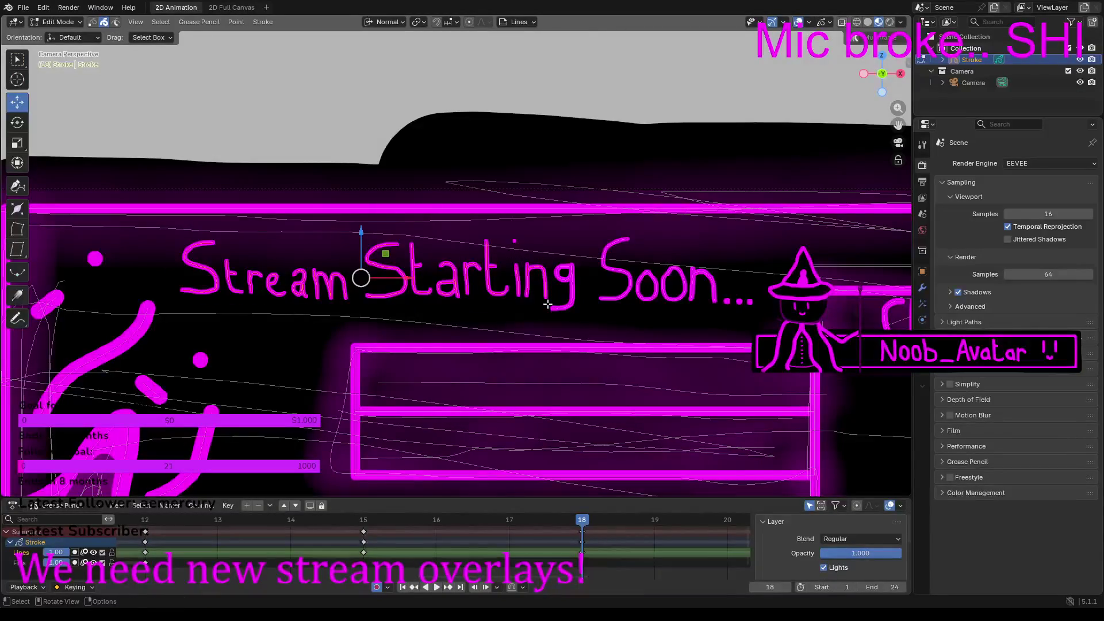
pyautogui.press('x')
pyautogui.click(435, 304)
pyautogui.moveTo(531, 282); pyautogui.dragTo(759, 314)
pyautogui.press('x')
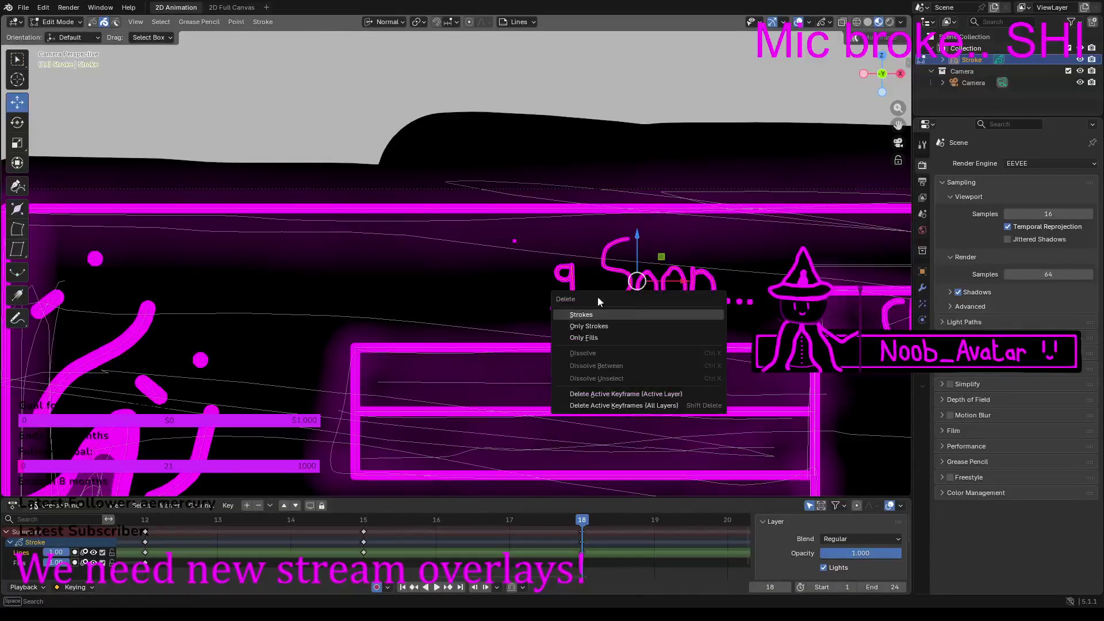
pyautogui.click(590, 316)
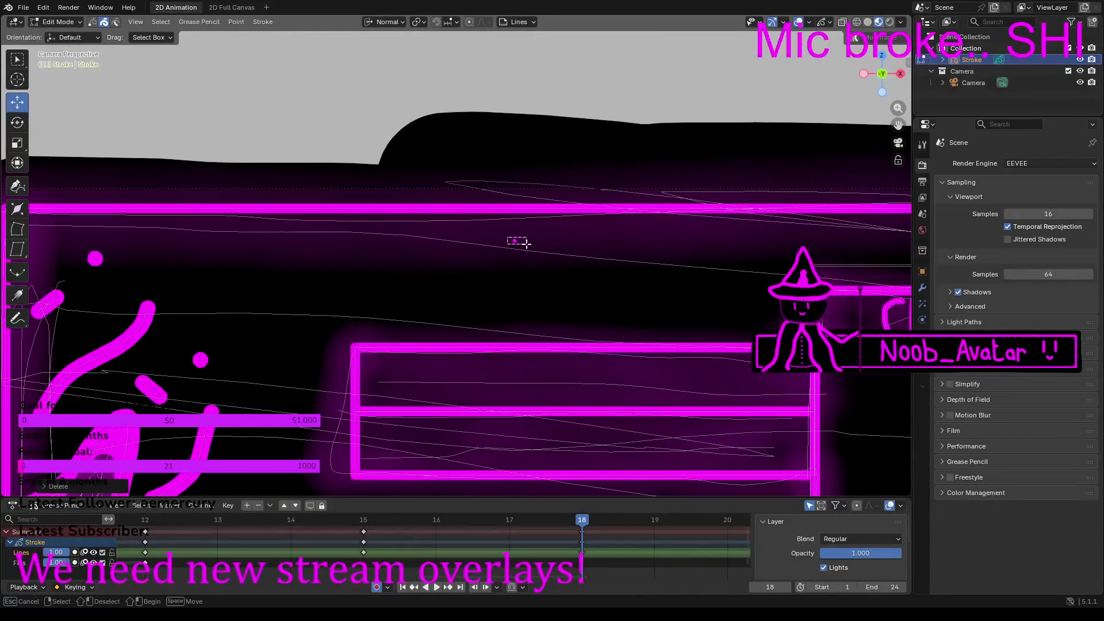
# Step: Paste the copied 'Stream Ended' strokes onto frame 18
pyautogui.press('x')
pyautogui.click(439, 244)
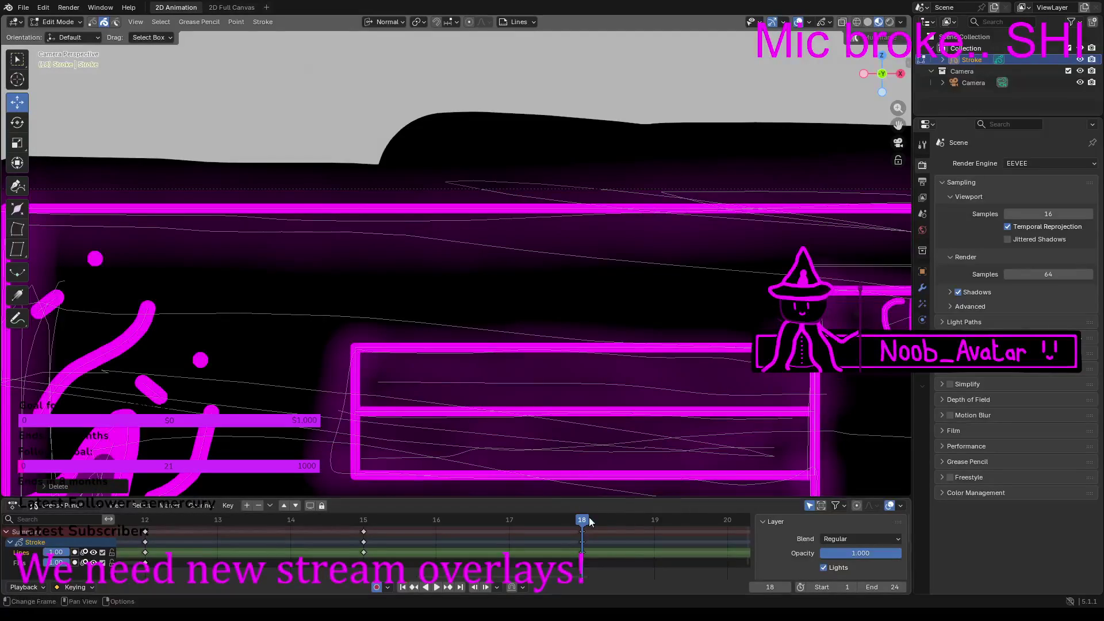
pyautogui.hotkey('ctrl', 'v')
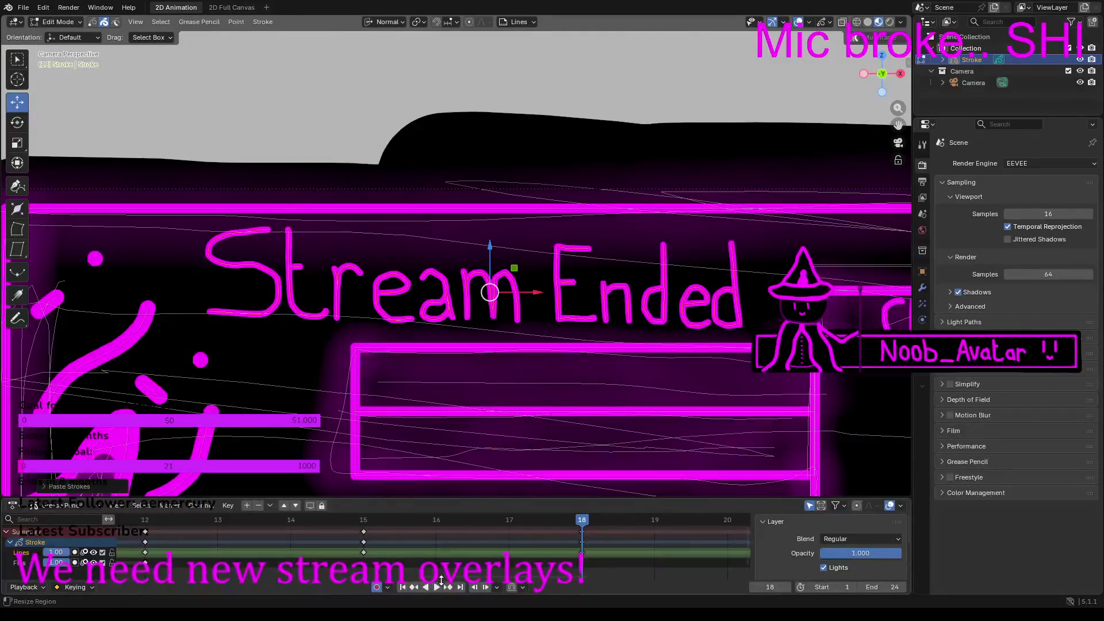
pyautogui.keyDown('ctrl'); pyautogui.scroll(-5, 460, 541); pyautogui.keyUp('ctrl')
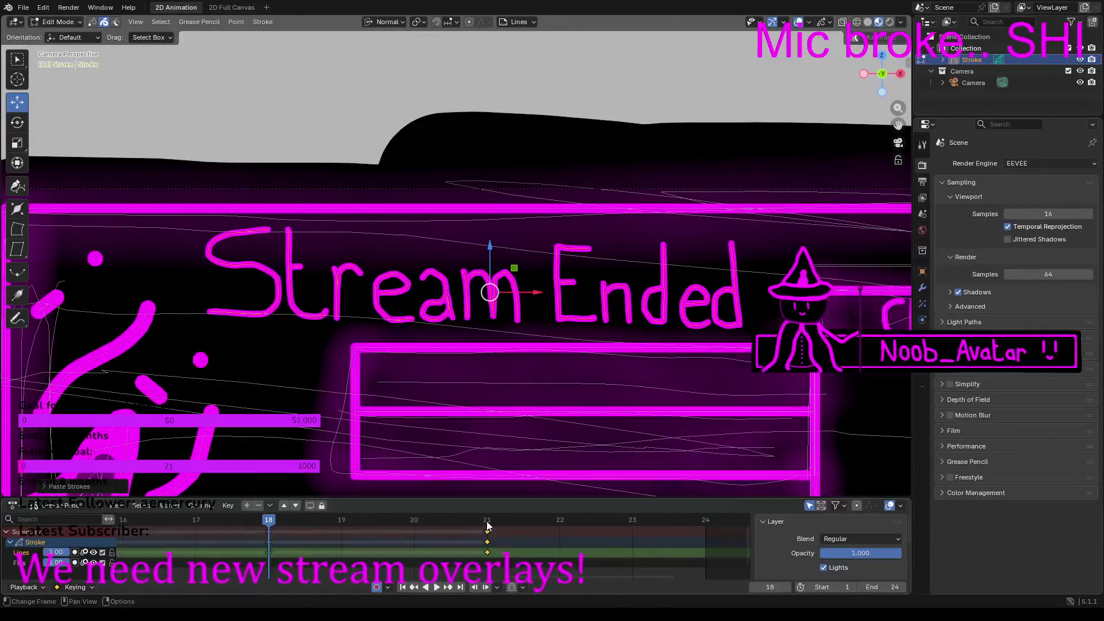
# Step: Go to frame 21 and delete the 'Stream Starting Soon' lettering
pyautogui.click(475, 520)
pyautogui.moveTo(182, 269); pyautogui.dragTo(698, 305)
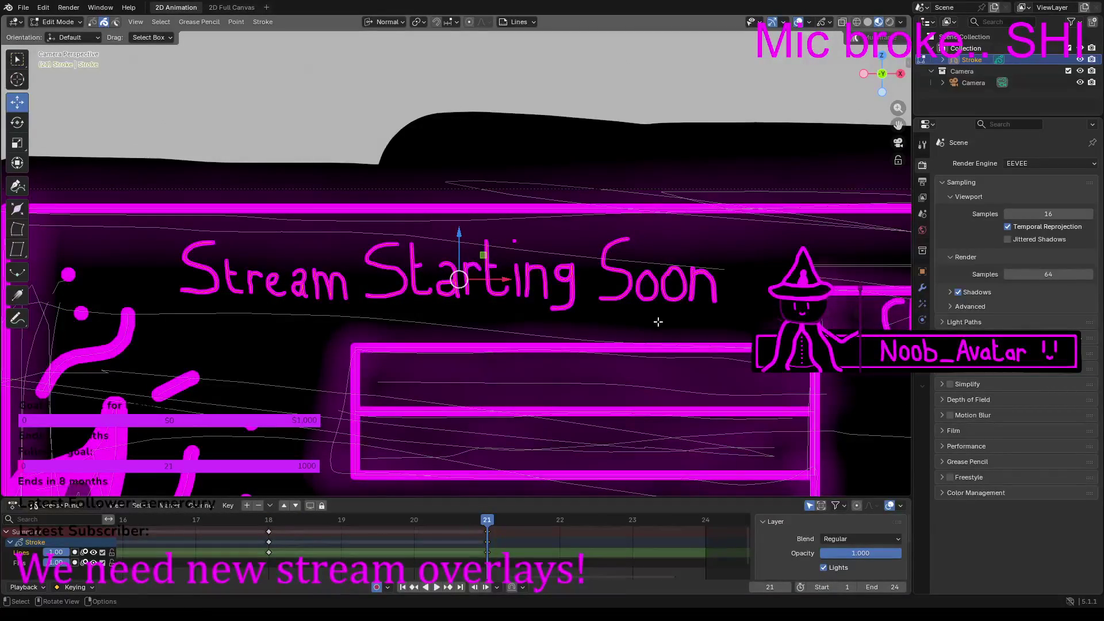
pyautogui.press('x')
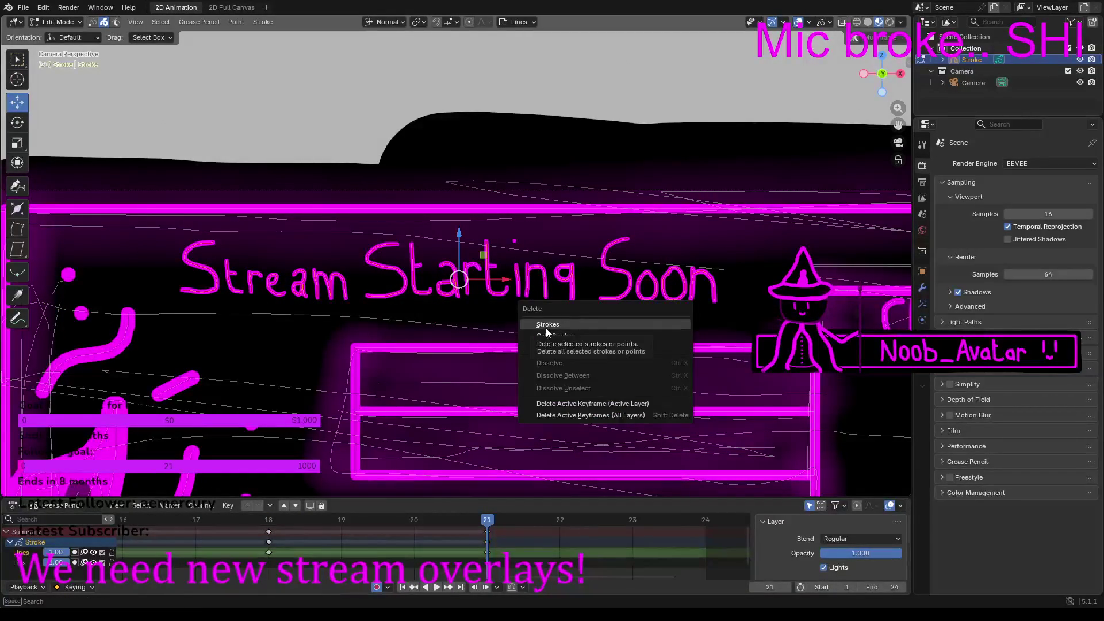
pyautogui.click(546, 328)
# Step: Remove the leftover small strokes and stray point, then paste 'Stream Ended' onto frame 21
pyautogui.moveTo(400, 263)
pyautogui.mouseDown()
pyautogui.moveTo(509, 279)
pyautogui.moveTo(493, 275)
pyautogui.moveTo(512, 239)
pyautogui.mouseUp()
pyautogui.press('x')
pyautogui.click(444, 274)
pyautogui.press('b')
pyautogui.press('x')
pyautogui.click(488, 246)
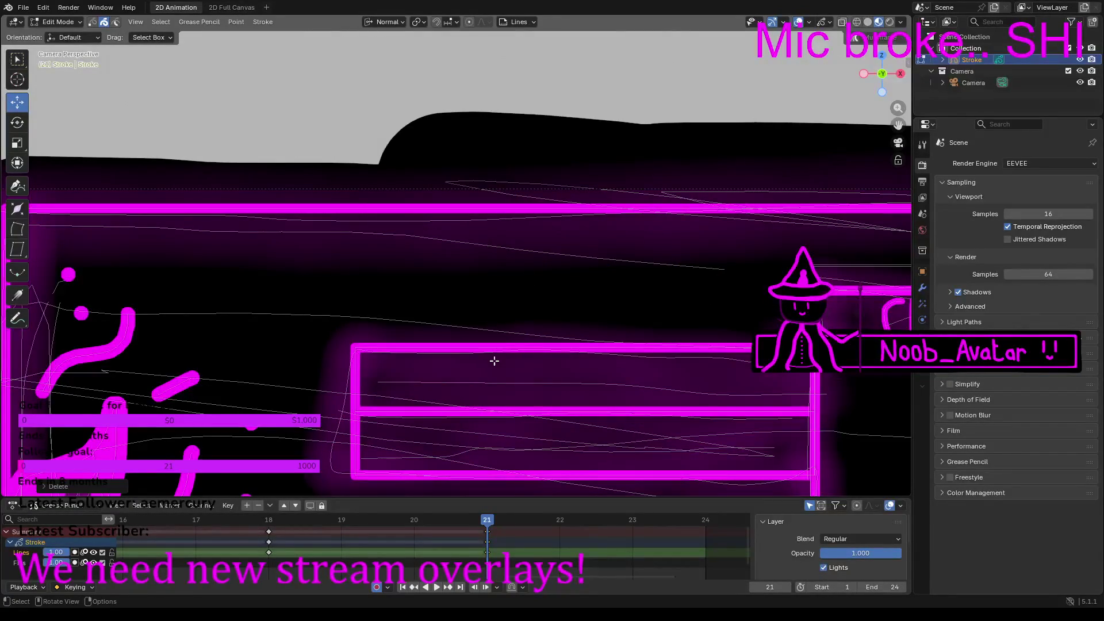
pyautogui.hotkey('ctrl', 'v')
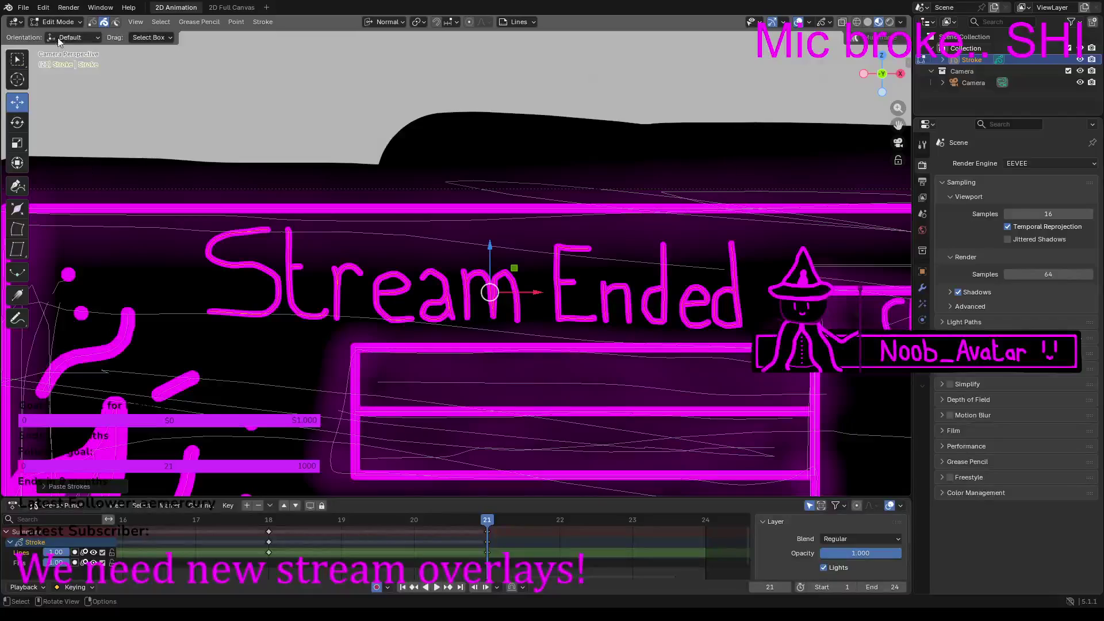
pyautogui.click(66, 23)
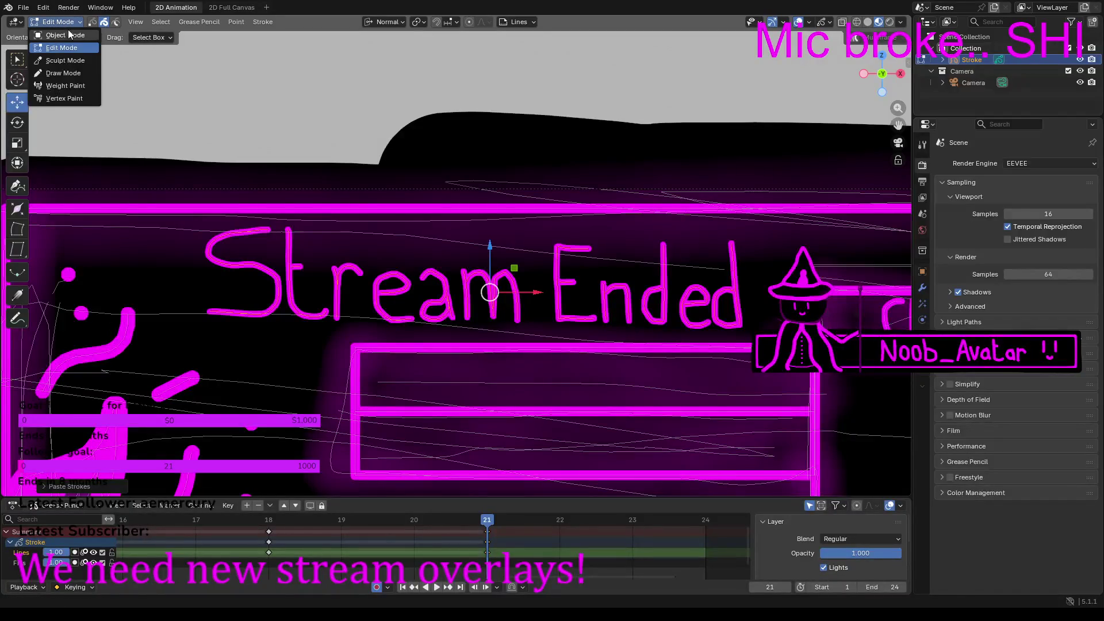
# Step: Switch to Draw Mode and add trailing dots on frames 18 and 21
pyautogui.click(63, 73)
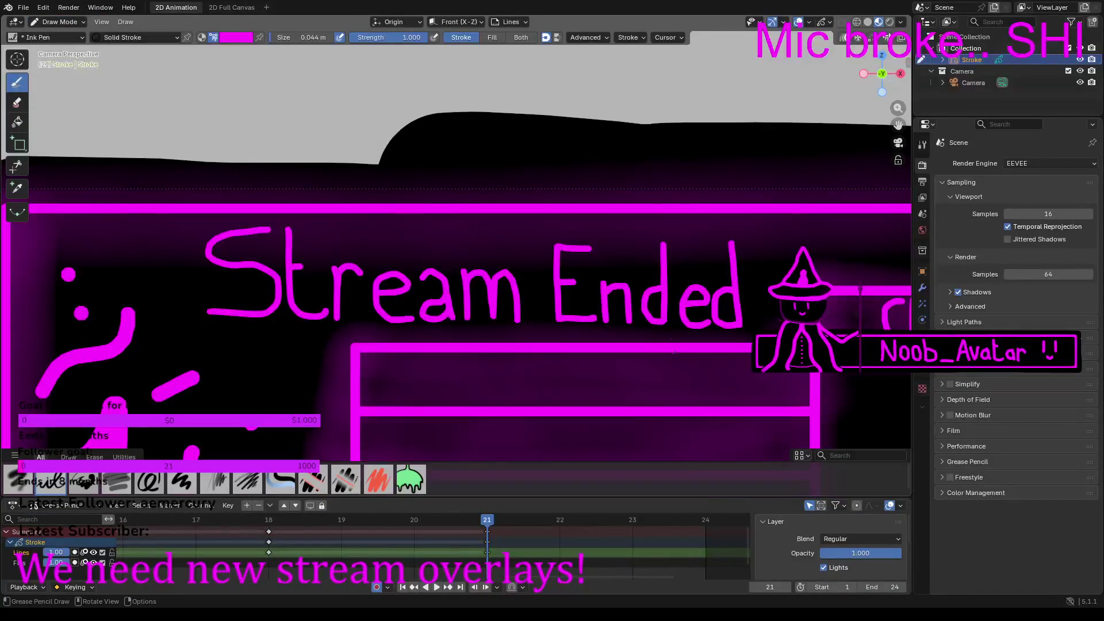
pyautogui.click(274, 517)
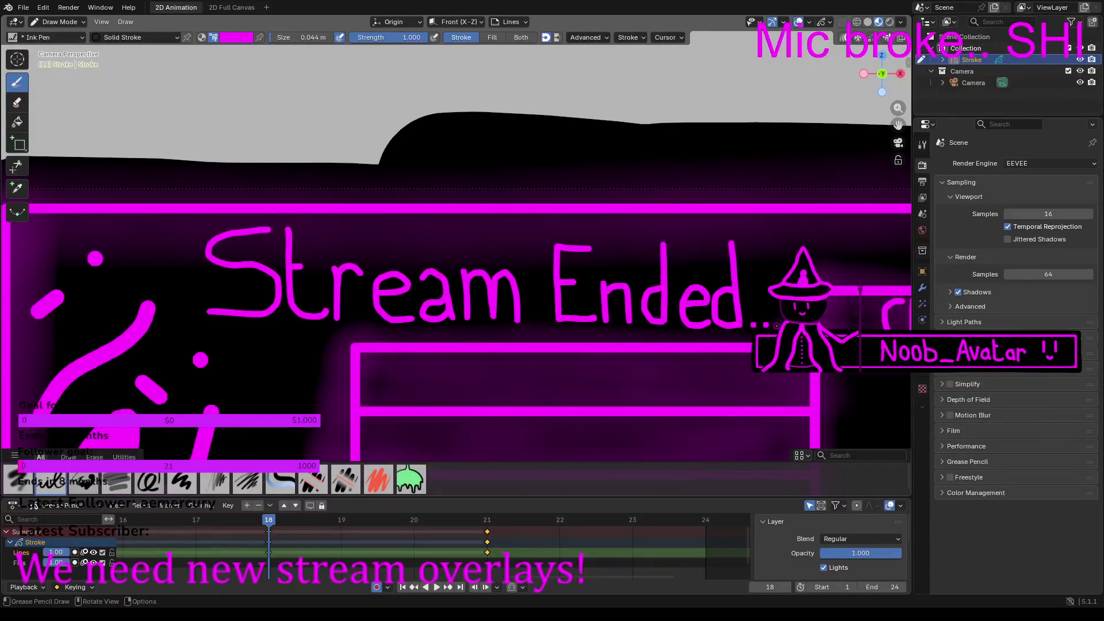
pyautogui.click(488, 520)
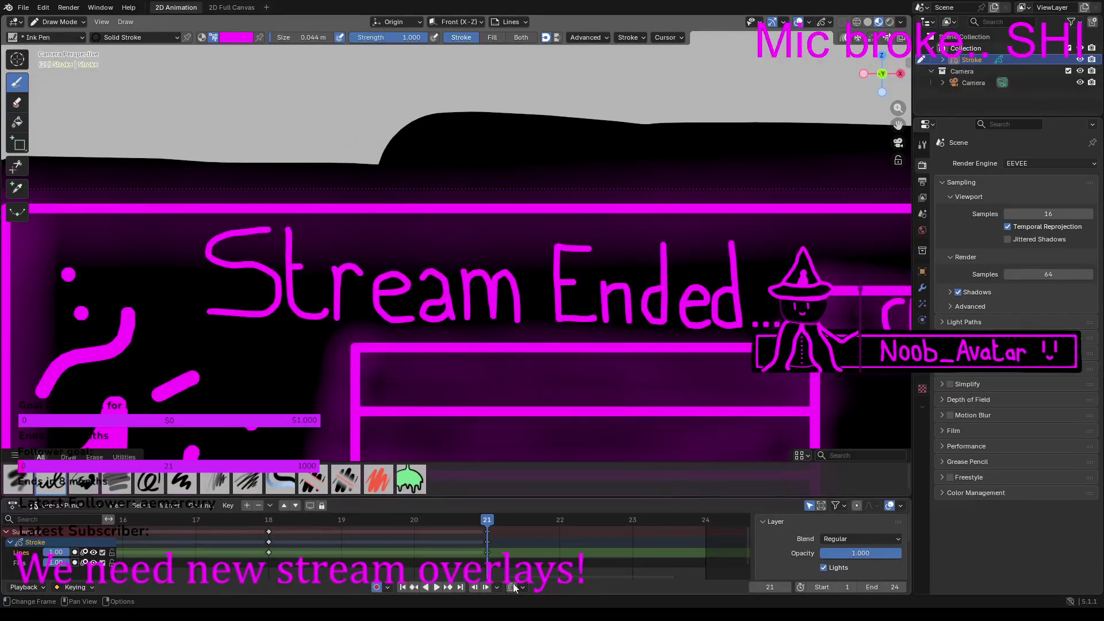
pyautogui.keyDown('ctrl'); pyautogui.hscroll(-4, 505, 585); pyautogui.keyUp('ctrl')
pyautogui.keyDown('ctrl'); pyautogui.hscroll(-2, 448, 584); pyautogui.keyUp('ctrl')
# Step: Preview the playback, then step through frames 15, 12 and 21 adding trailing dots
pyautogui.click(436, 587)
pyautogui.click(488, 521)
pyautogui.press('space')
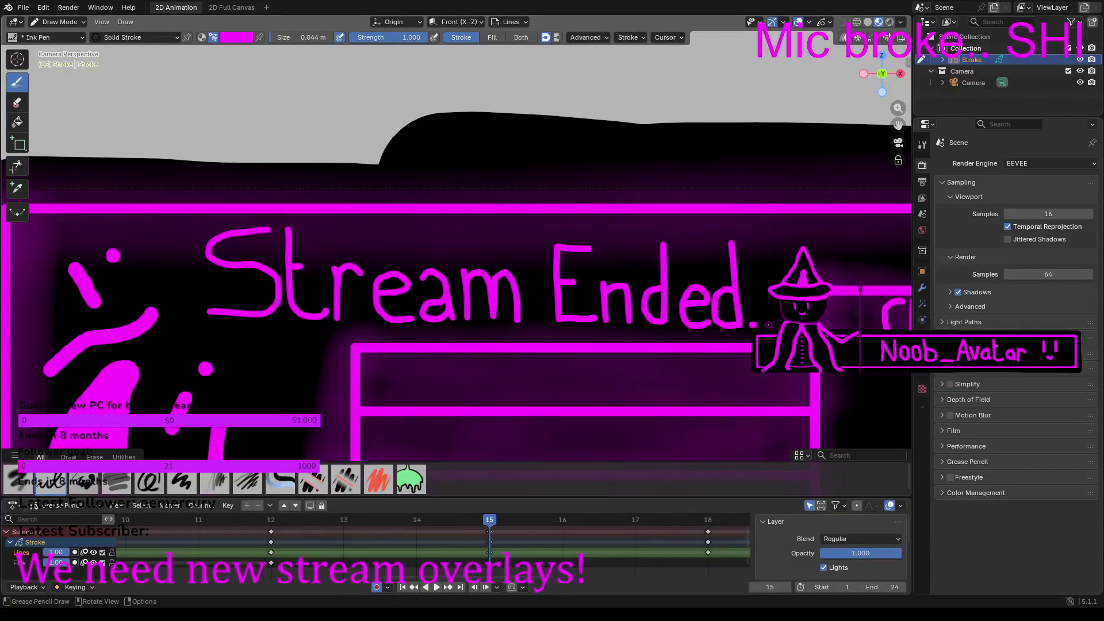
pyautogui.click(272, 525)
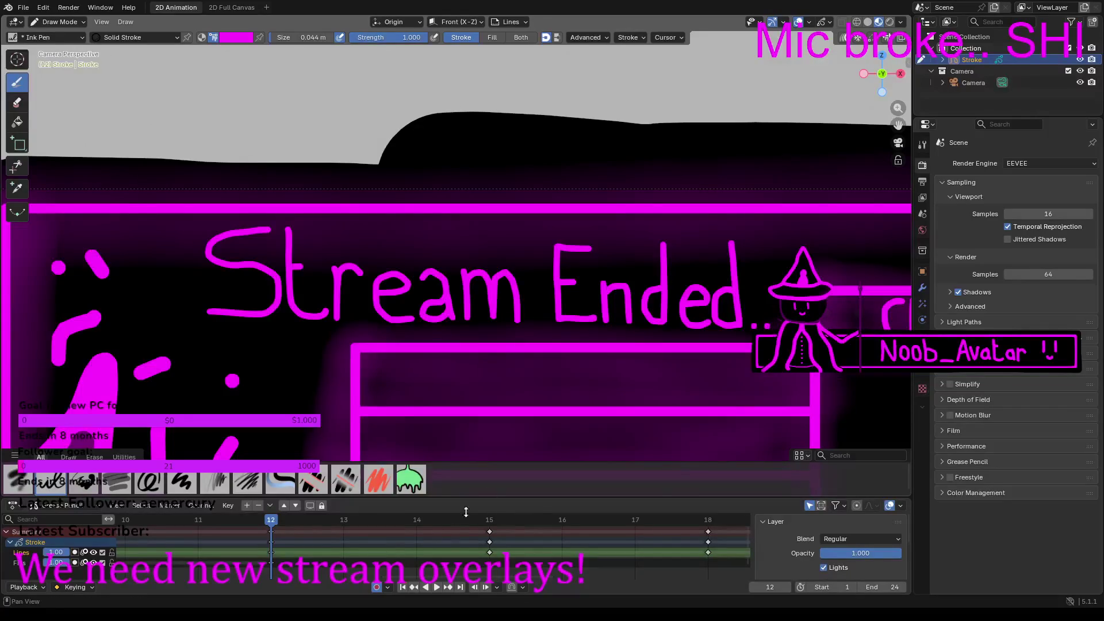
pyautogui.keyDown('ctrl'); pyautogui.scroll(6, 293, 566); pyautogui.keyUp('ctrl')
pyautogui.keyDown('ctrl'); pyautogui.scroll(2, 276, 560); pyautogui.keyUp('ctrl')
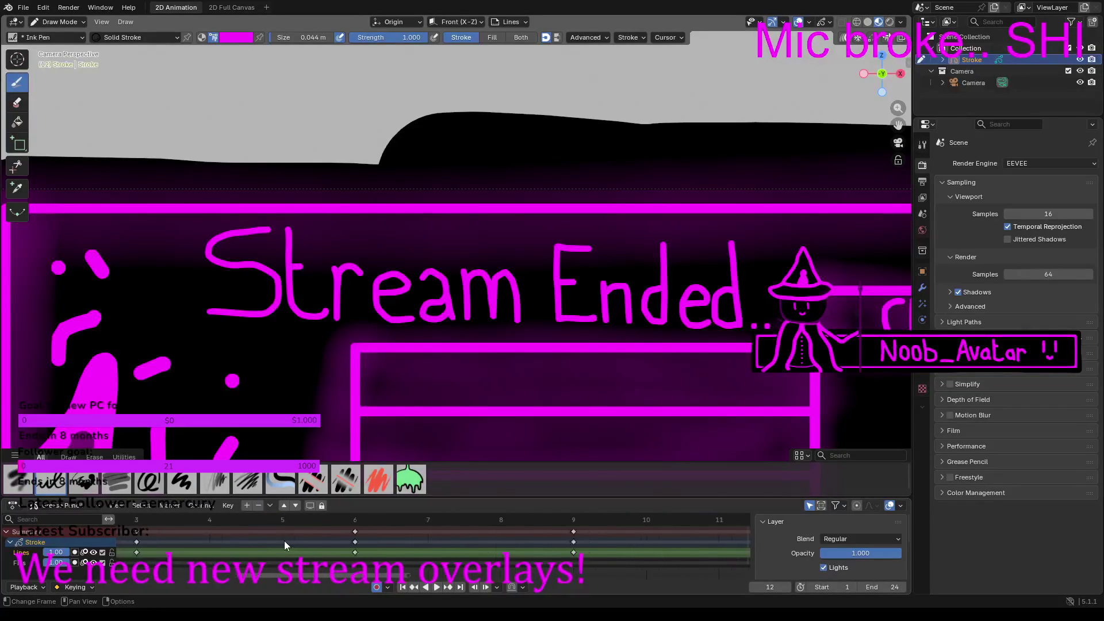
pyautogui.keyDown('ctrl'); pyautogui.scroll(-10, 307, 545); pyautogui.keyUp('ctrl')
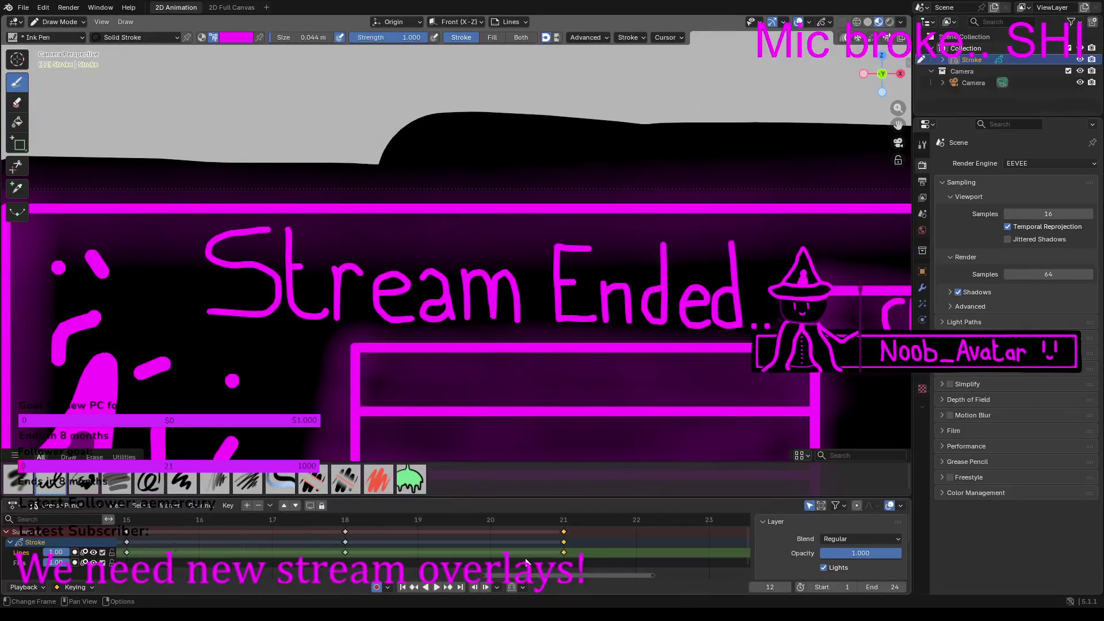
pyautogui.click(558, 521)
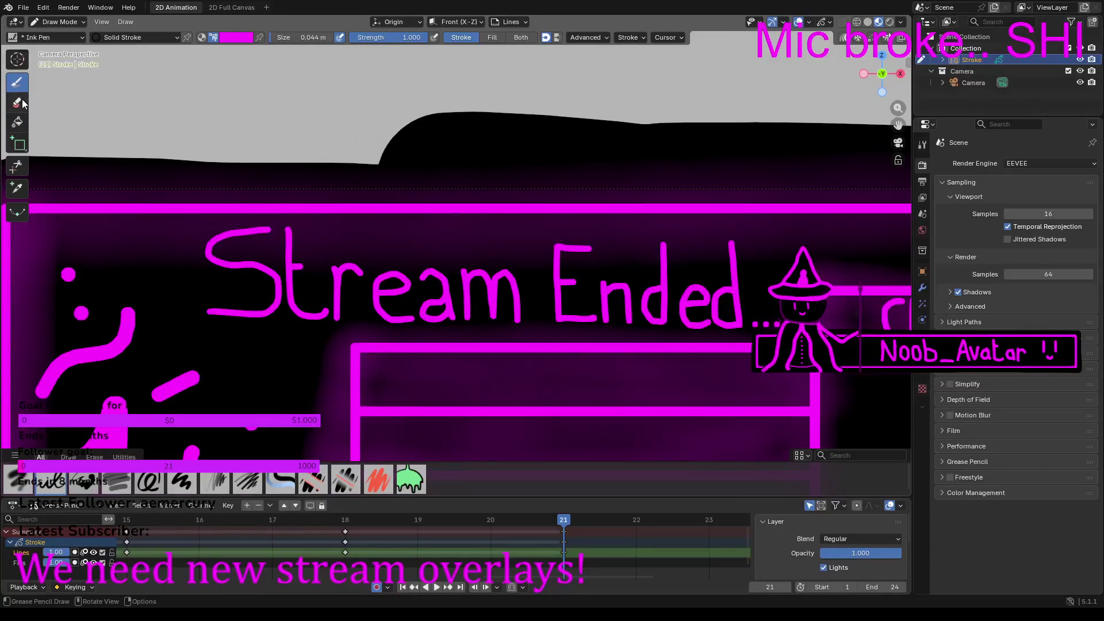
# Step: Switch to the eraser and check the drawings on frames 12 and 15
pyautogui.click(22, 103)
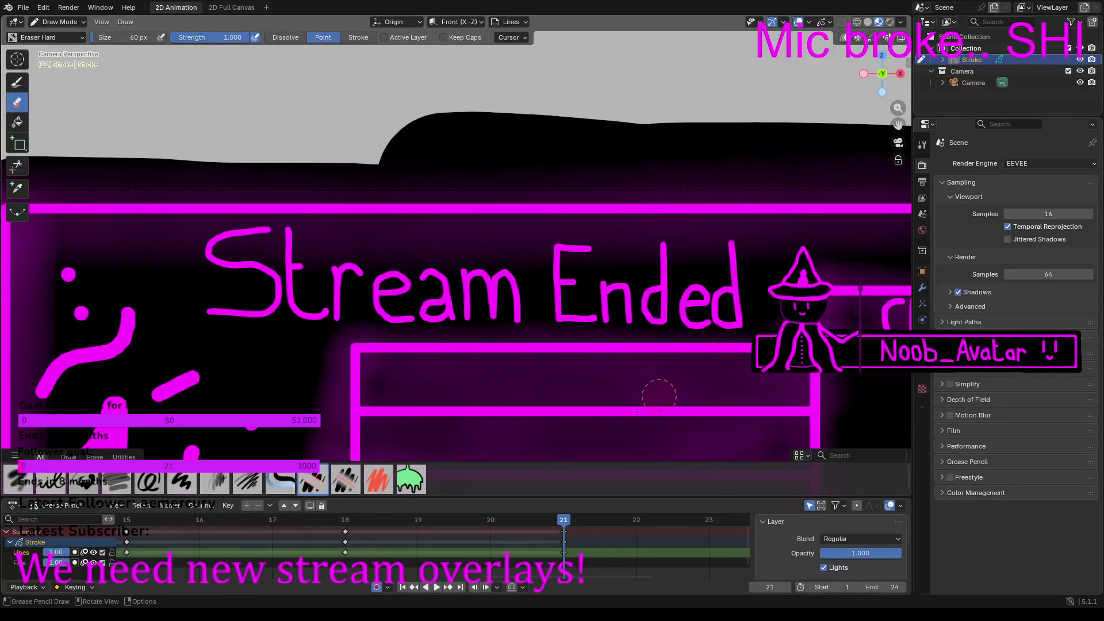
pyautogui.keyDown('ctrl'); pyautogui.scroll(6, 413, 531); pyautogui.keyUp('ctrl')
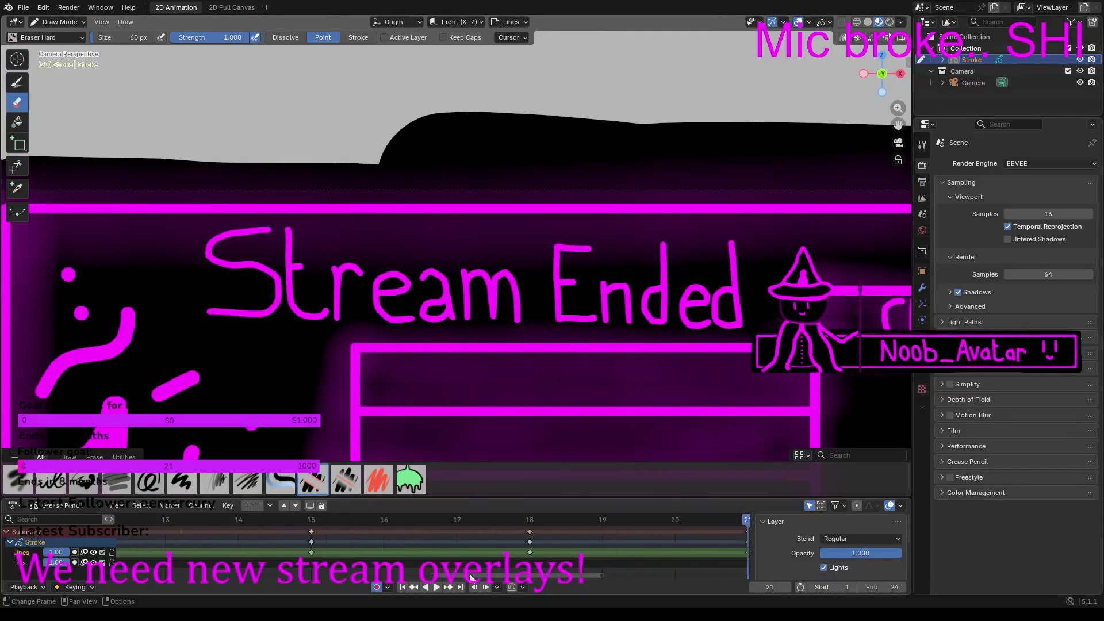
pyautogui.click(458, 521)
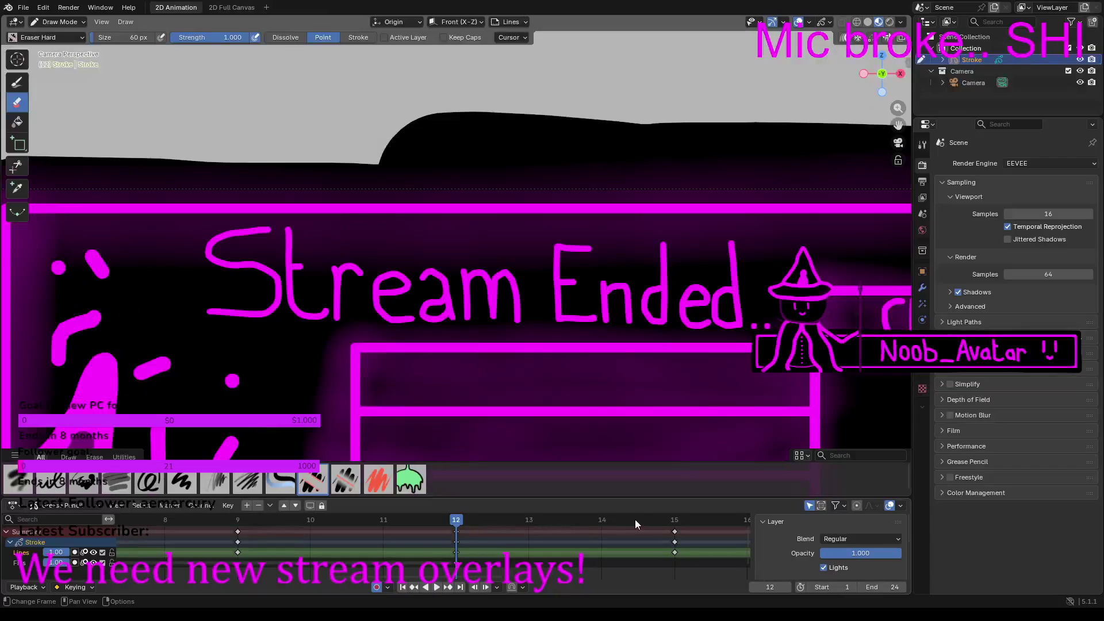
pyautogui.click(674, 520)
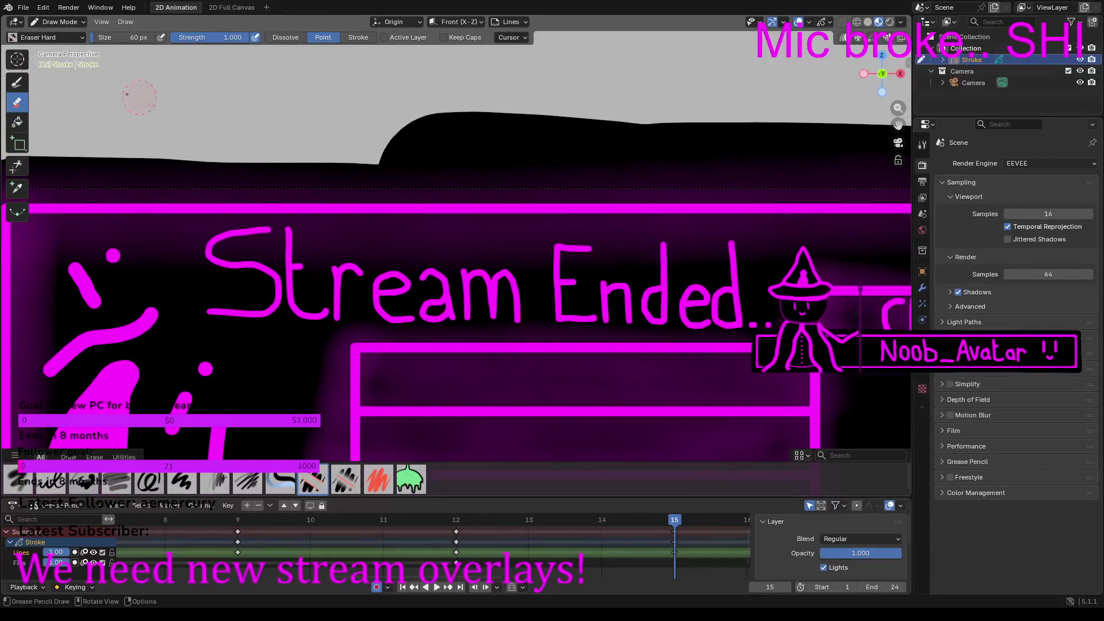
# Step: Return to the Ink Pen, check frame 9's drawing, and play the animation
pyautogui.click(19, 86)
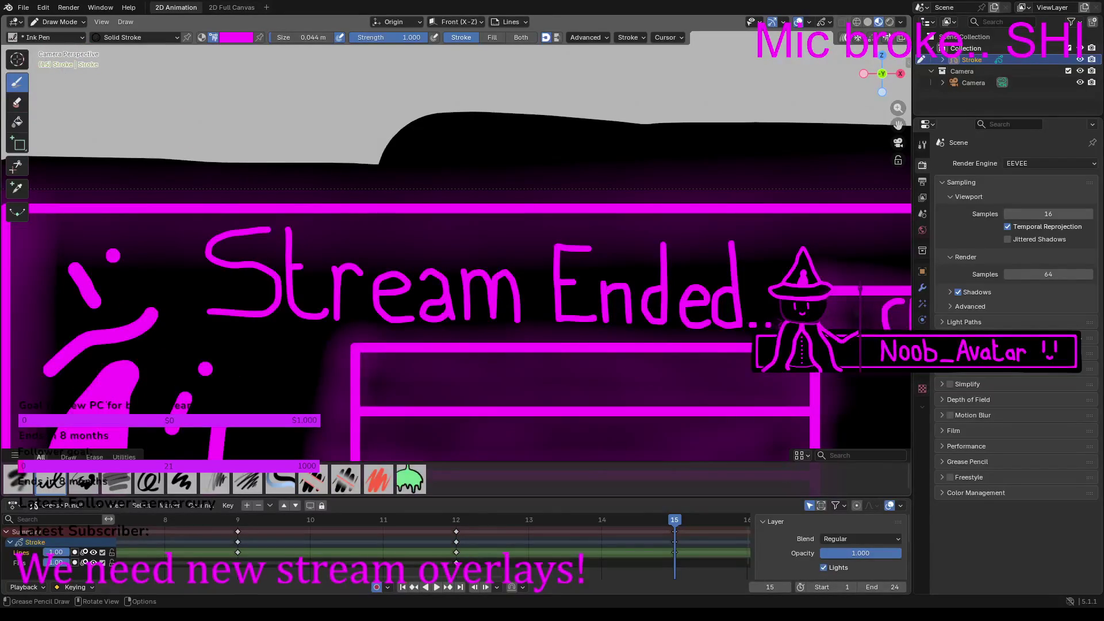
pyautogui.moveTo(471, 573); pyautogui.dragTo(503, 580)
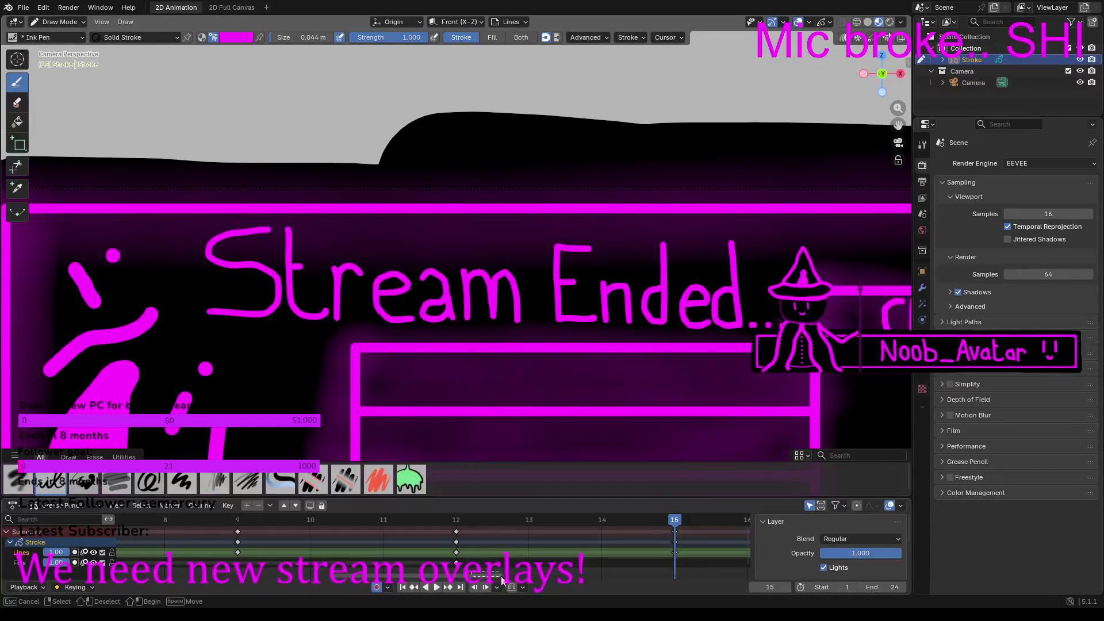
pyautogui.hscroll(-3, 403, 582)
pyautogui.click(433, 519)
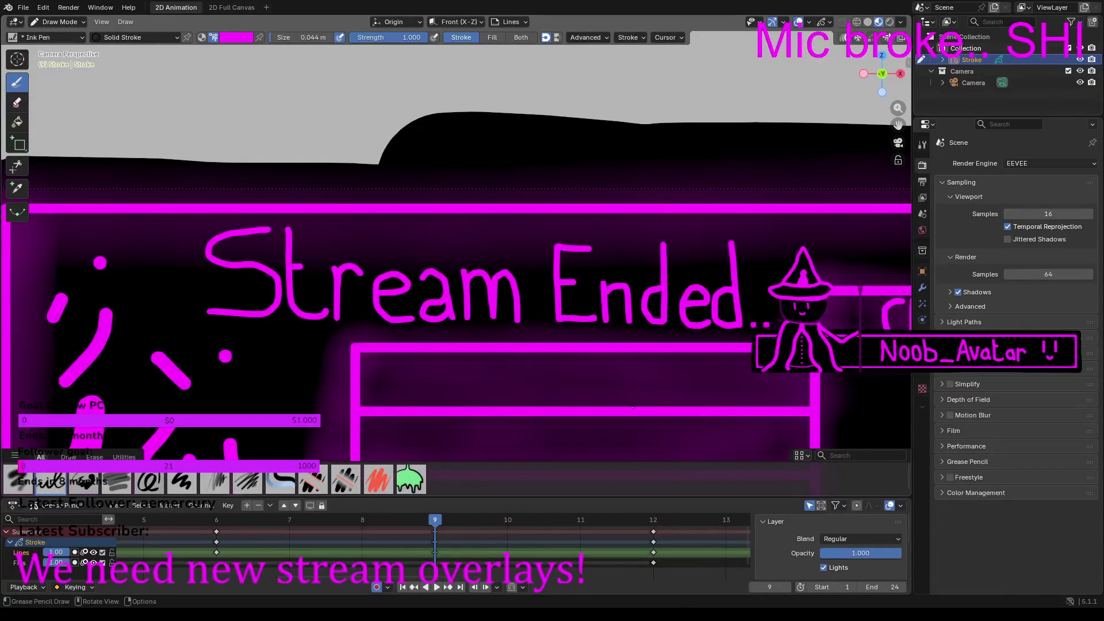
pyautogui.moveTo(409, 574); pyautogui.dragTo(318, 577)
pyautogui.press('space')
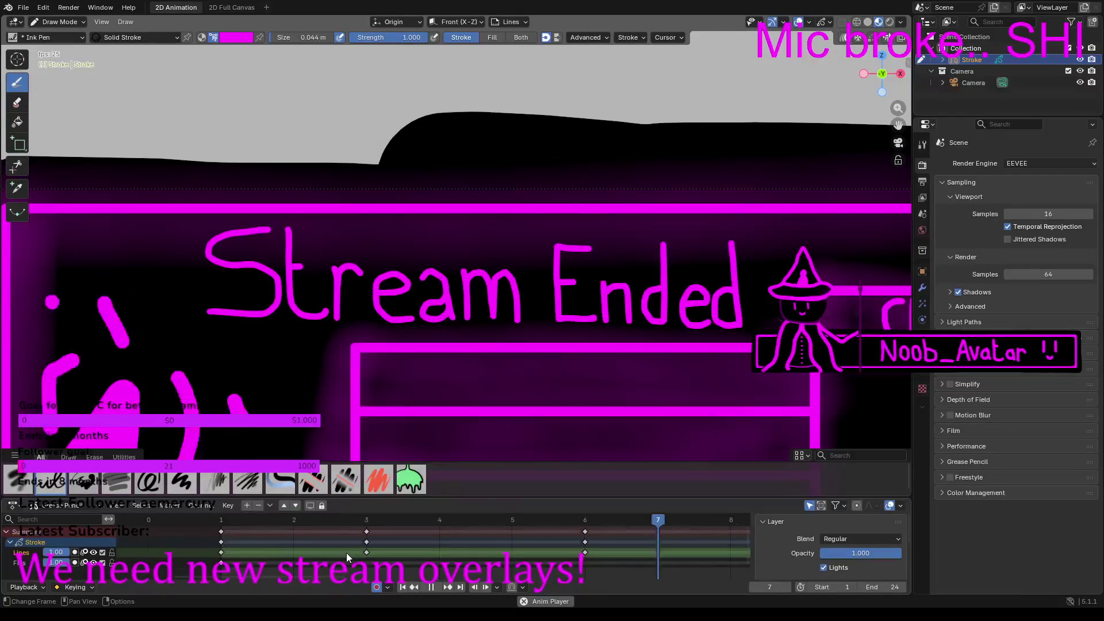
# Step: Stop playback, step through frames 3, 6 and 9, and add a dot after 'Stream Ended' on frame 9
pyautogui.press('space')
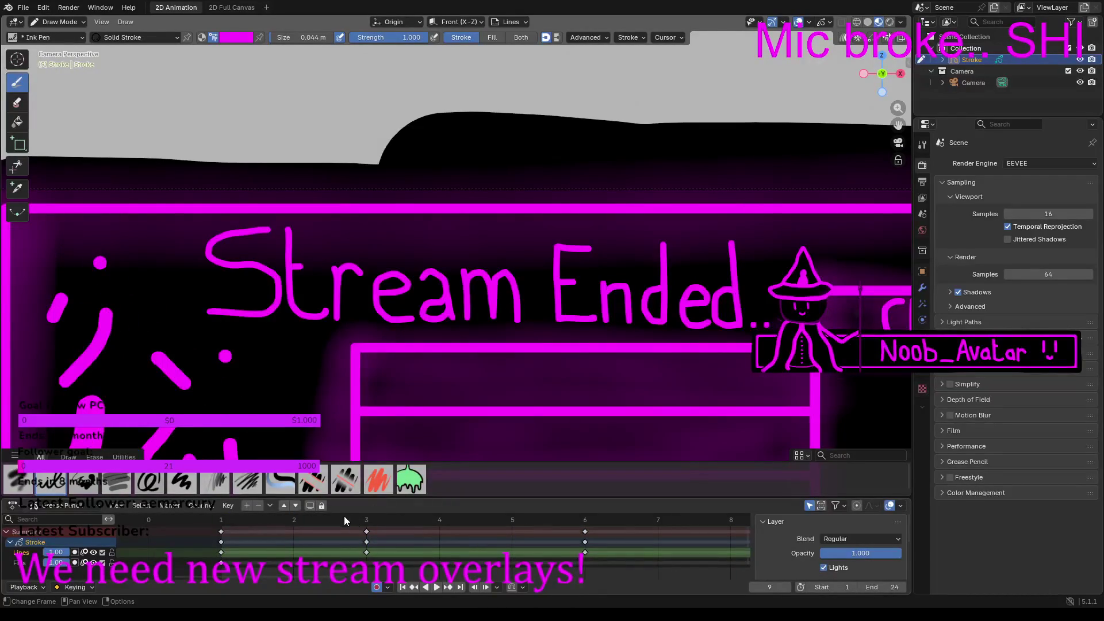
pyautogui.click(365, 522)
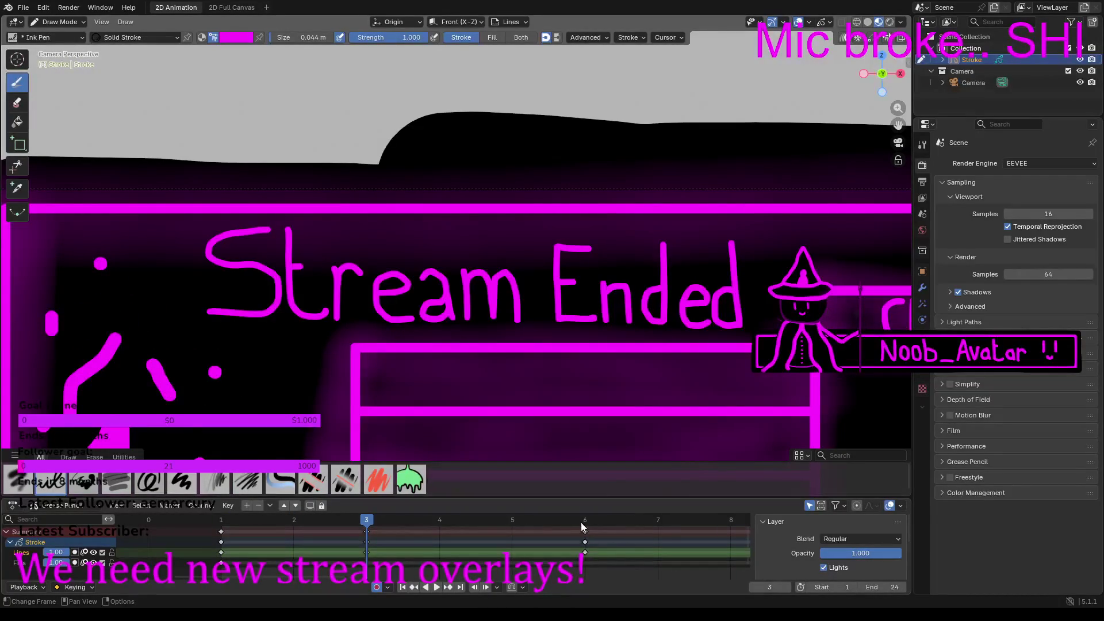
pyautogui.press('Up')
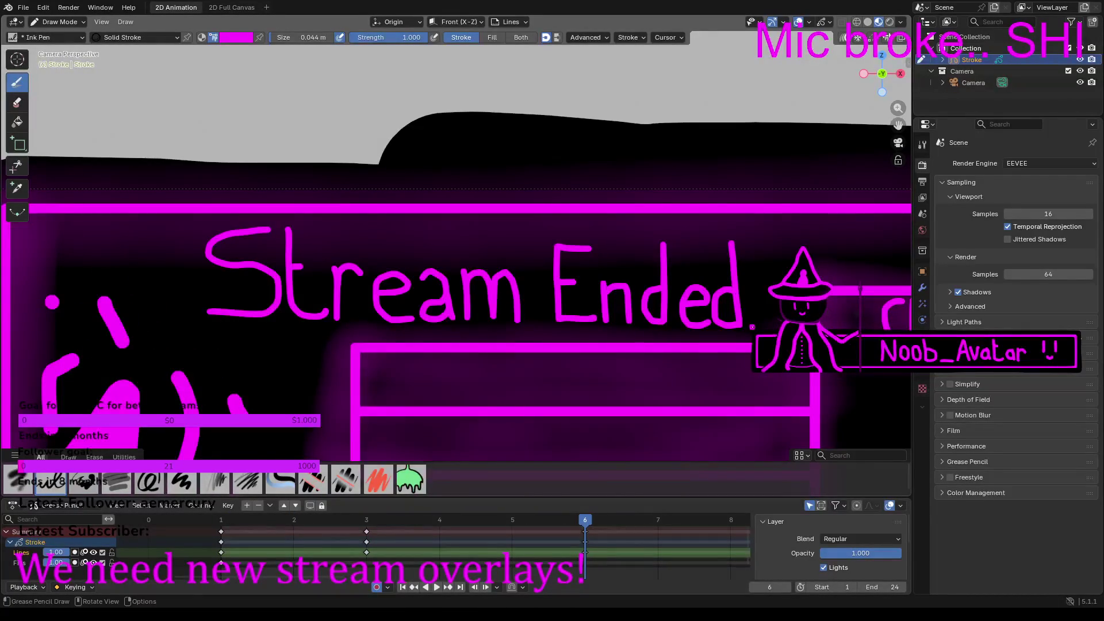
pyautogui.moveTo(325, 575); pyautogui.dragTo(535, 575)
pyautogui.click(488, 515)
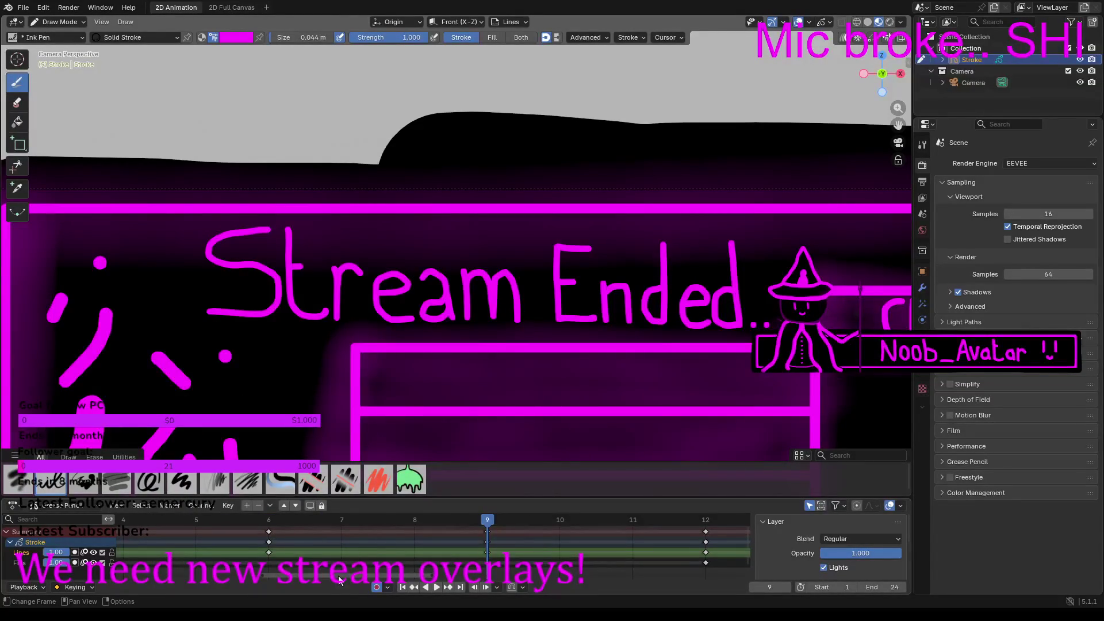
pyautogui.click(757, 324)
# Step: On frame 15, erase the old trailing dots with Eraser Hard and redraw two dots with the Ink Pen
pyautogui.moveTo(349, 575); pyautogui.dragTo(438, 529)
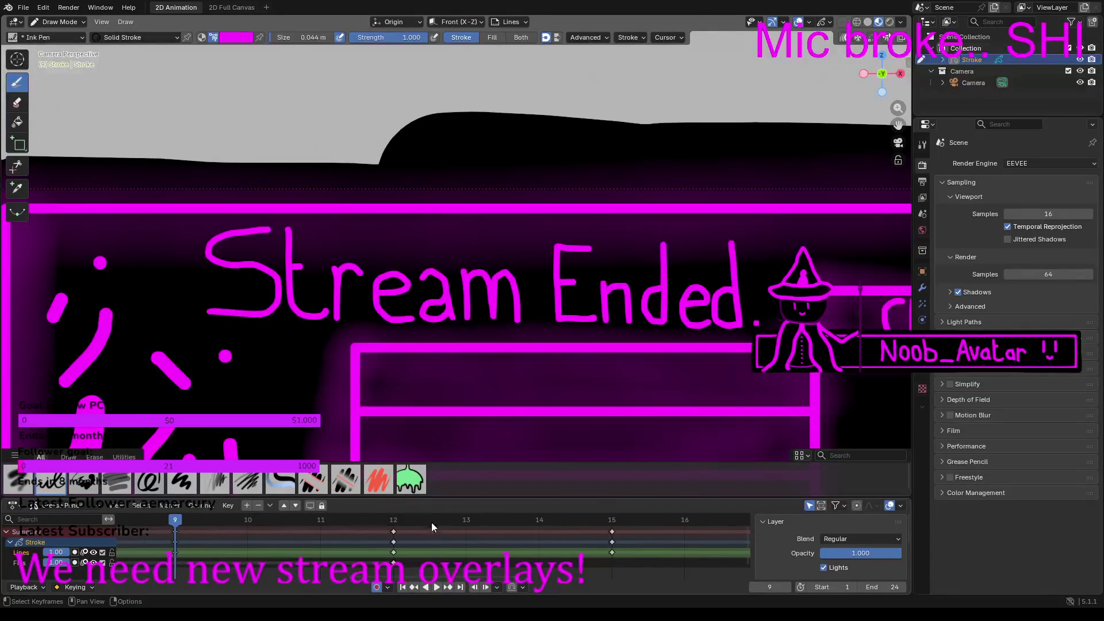
pyautogui.click(395, 518)
pyautogui.click(612, 518)
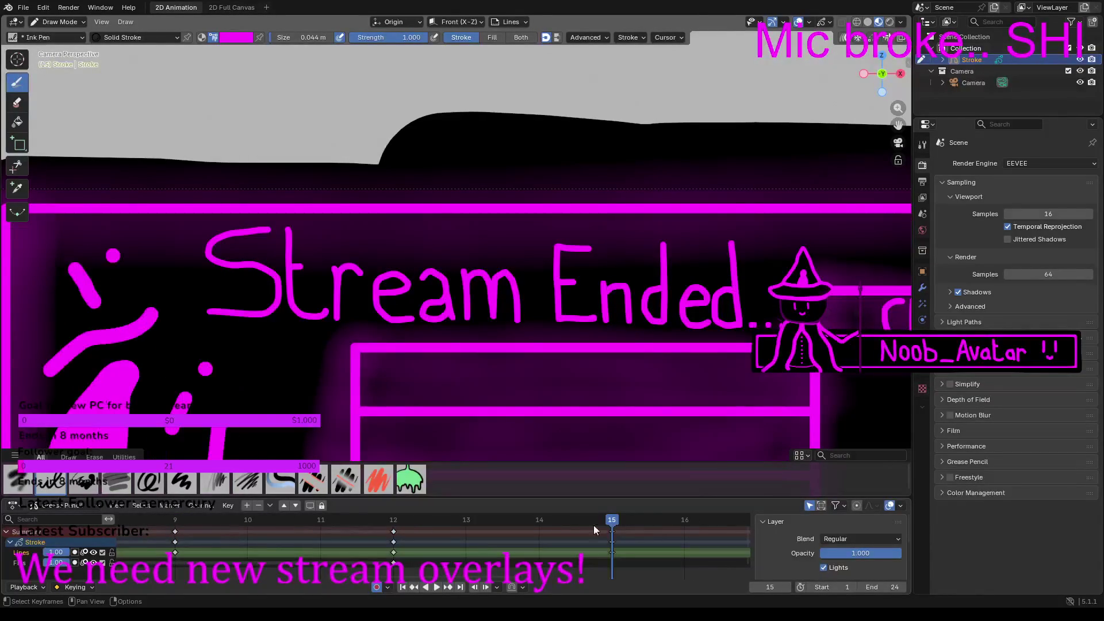
pyautogui.click(17, 102)
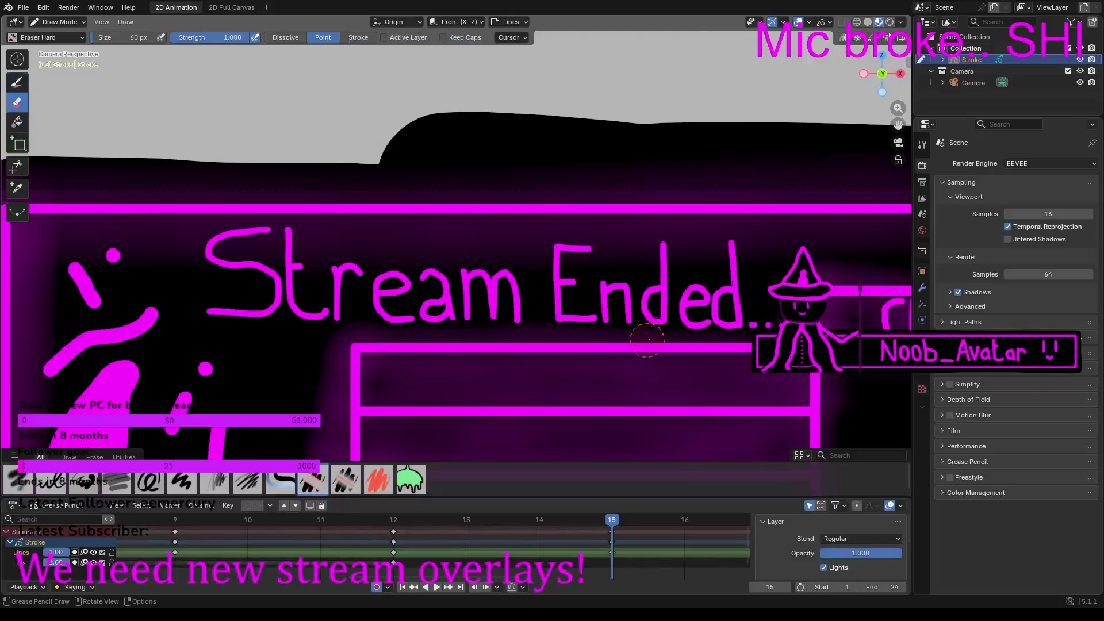
pyautogui.moveTo(773, 322); pyautogui.dragTo(747, 325)
pyautogui.click(19, 83)
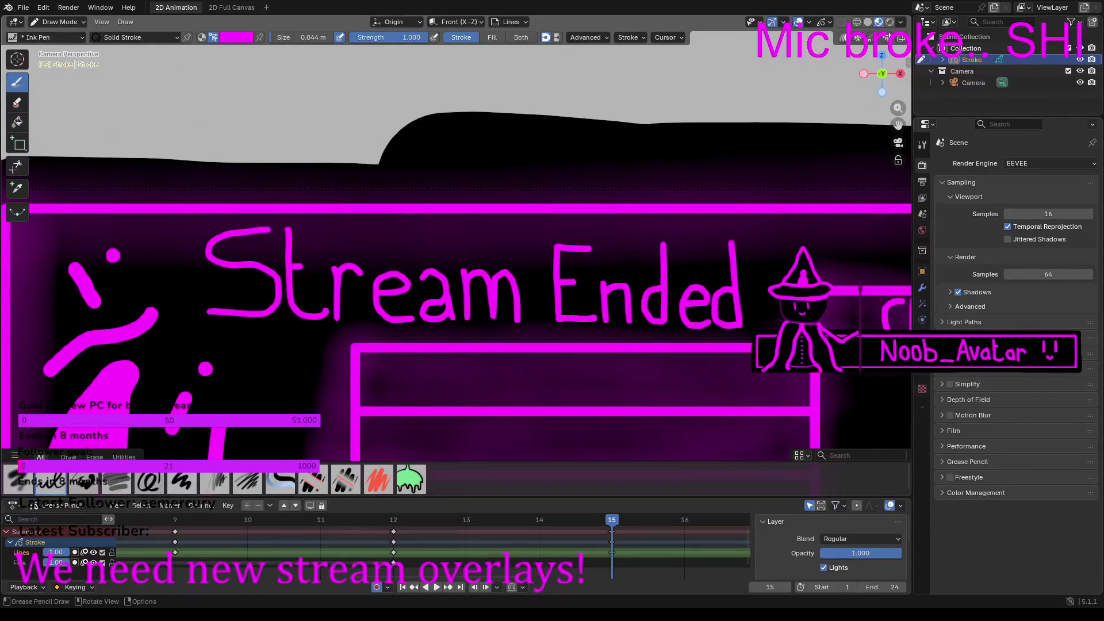
pyautogui.click(753, 324)
pyautogui.click(767, 325)
# Step: On frame 21, draw two more dots so the title reads 'Stream Ended...', then play the animation
pyautogui.press('b')
pyautogui.press('Escape')
pyautogui.moveTo(478, 574); pyautogui.dragTo(431, 578, button='middle')
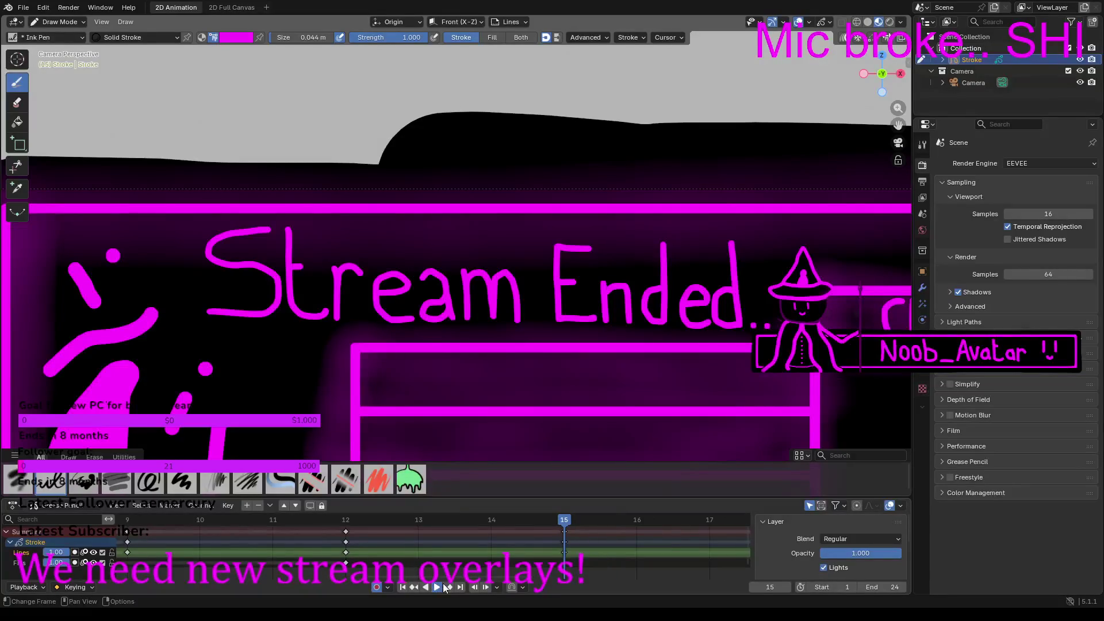
pyautogui.keyDown('ctrl'); pyautogui.hscroll(5, 483, 577); pyautogui.keyUp('ctrl')
pyautogui.press('Up')
pyautogui.click(653, 522)
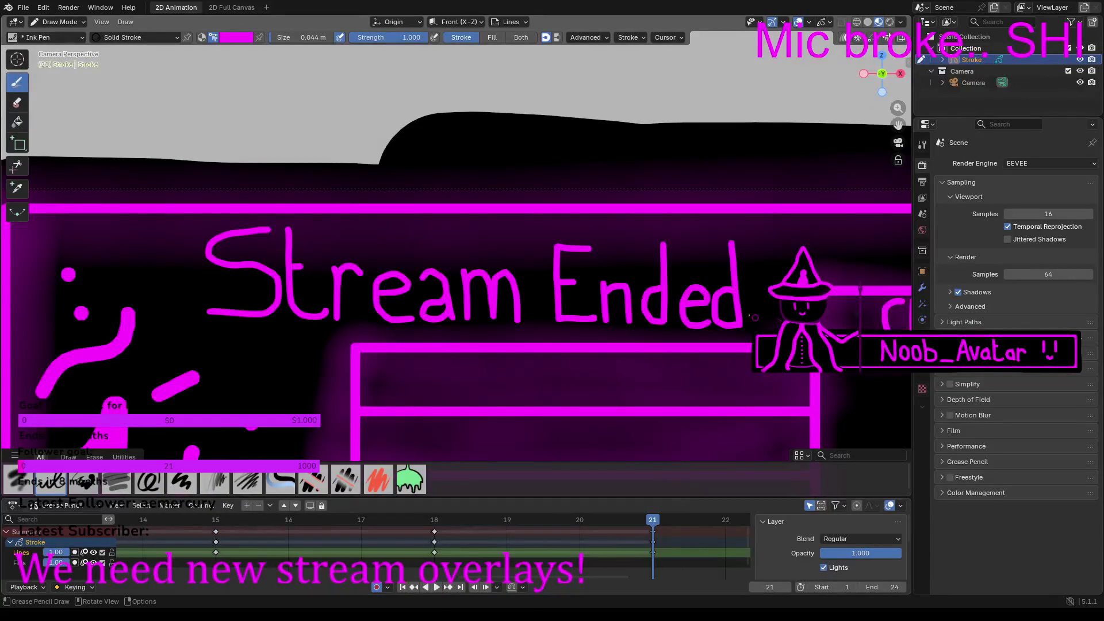
pyautogui.click(763, 325)
pyautogui.click(773, 325)
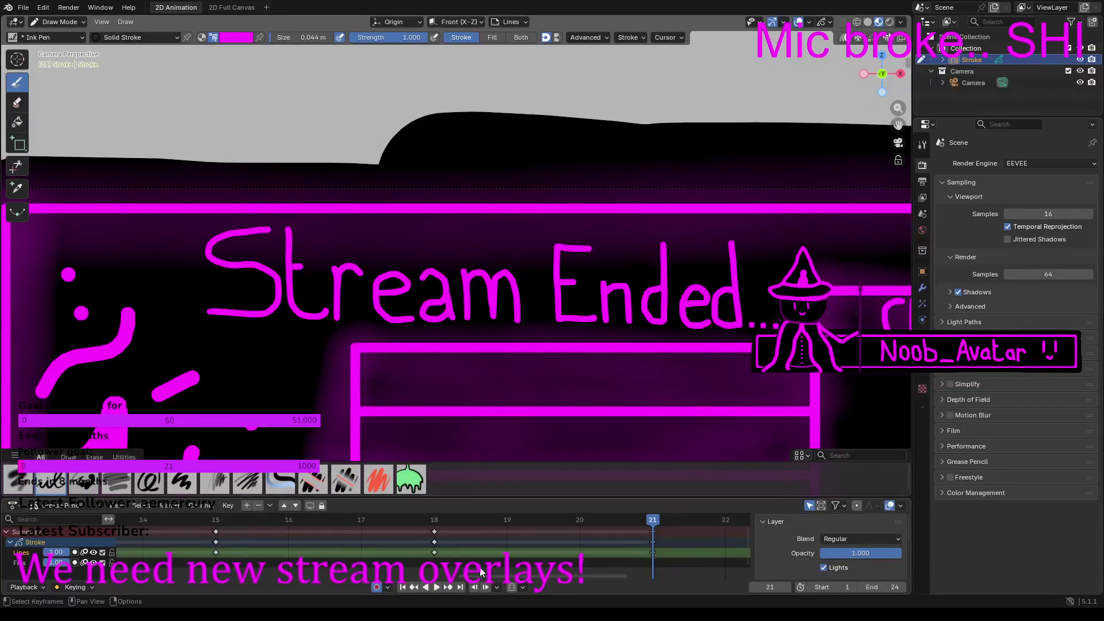
pyautogui.moveTo(611, 576); pyautogui.dragTo(588, 577)
pyautogui.scroll(-5, 455, 455)
pyautogui.press('space')
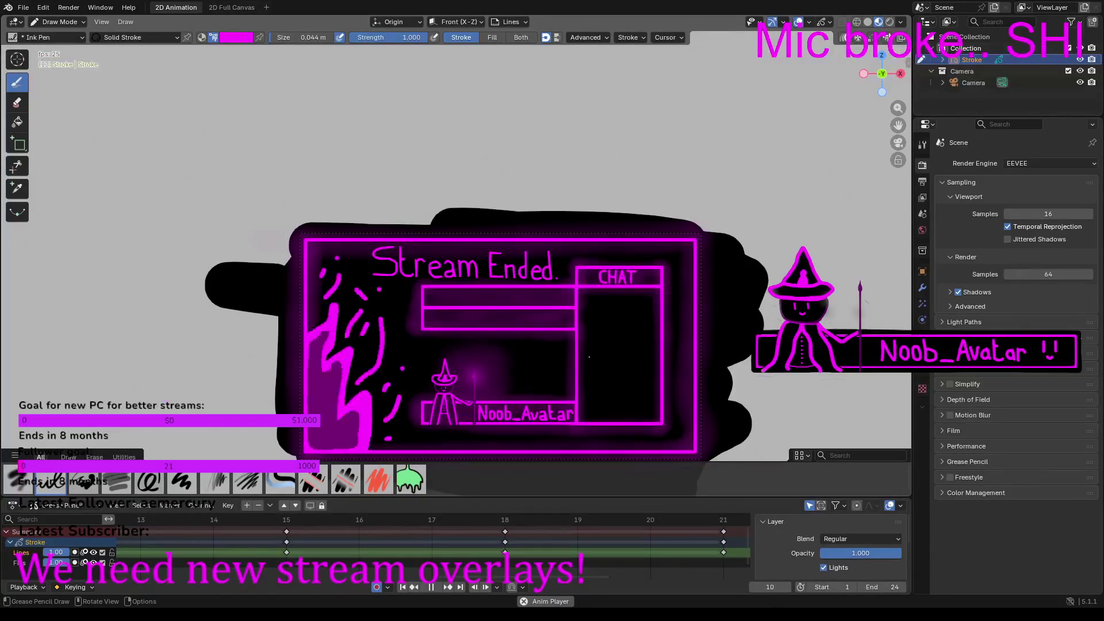
# Step: Show the output settings: 1920×1080, 25 fps, frames 1–24, Video format
pyautogui.click(923, 181)
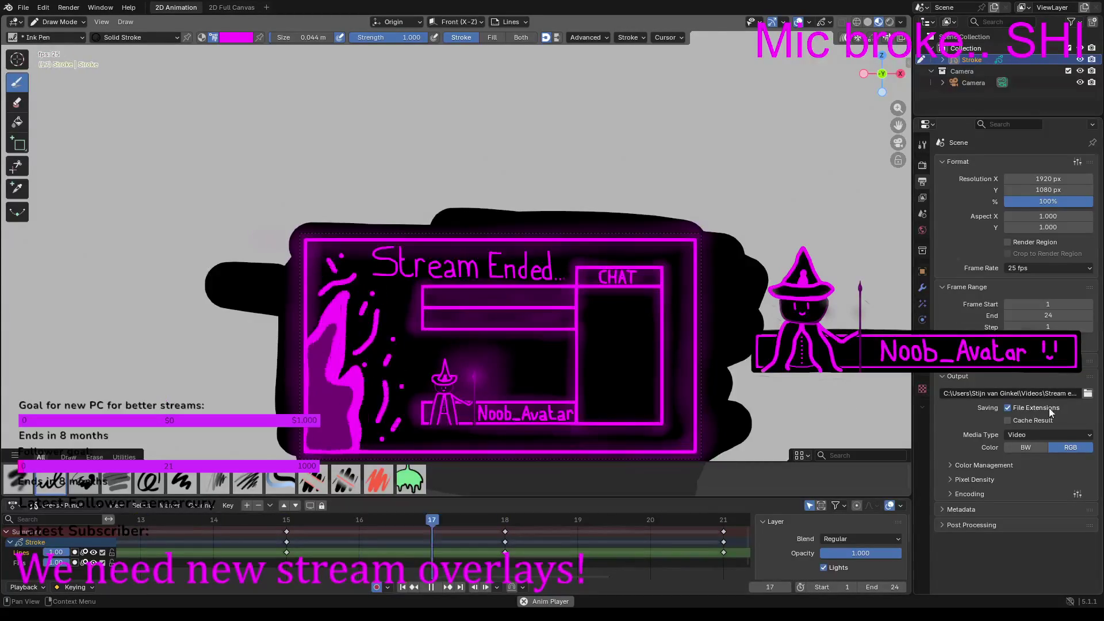
# Step: Render the overlay animation to video with Render > Render Animation
pyautogui.click(68, 8)
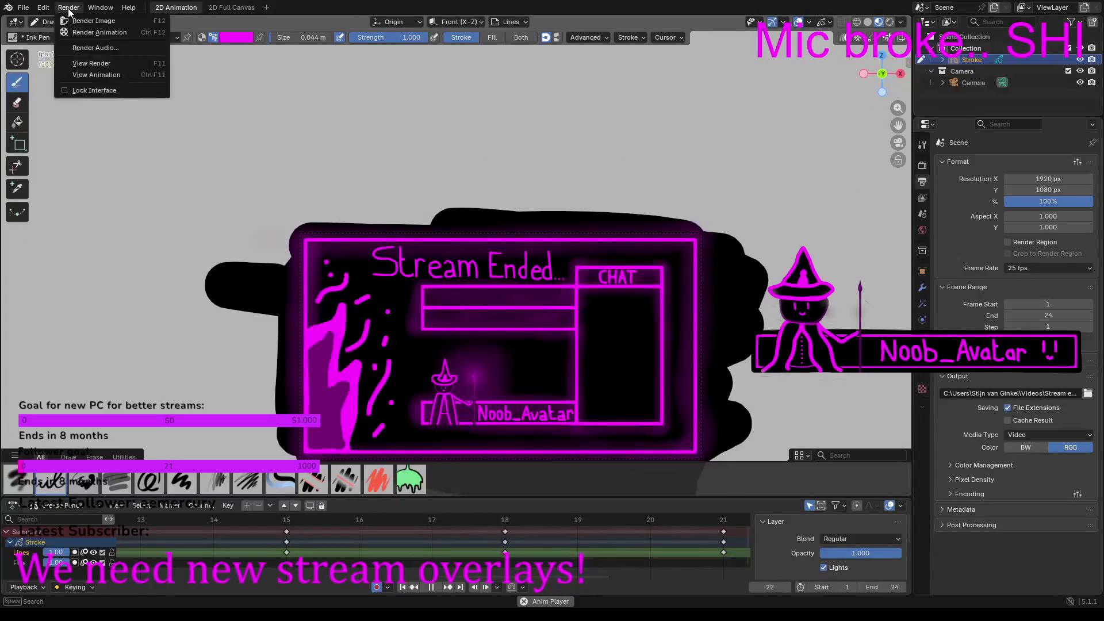
pyautogui.click(90, 32)
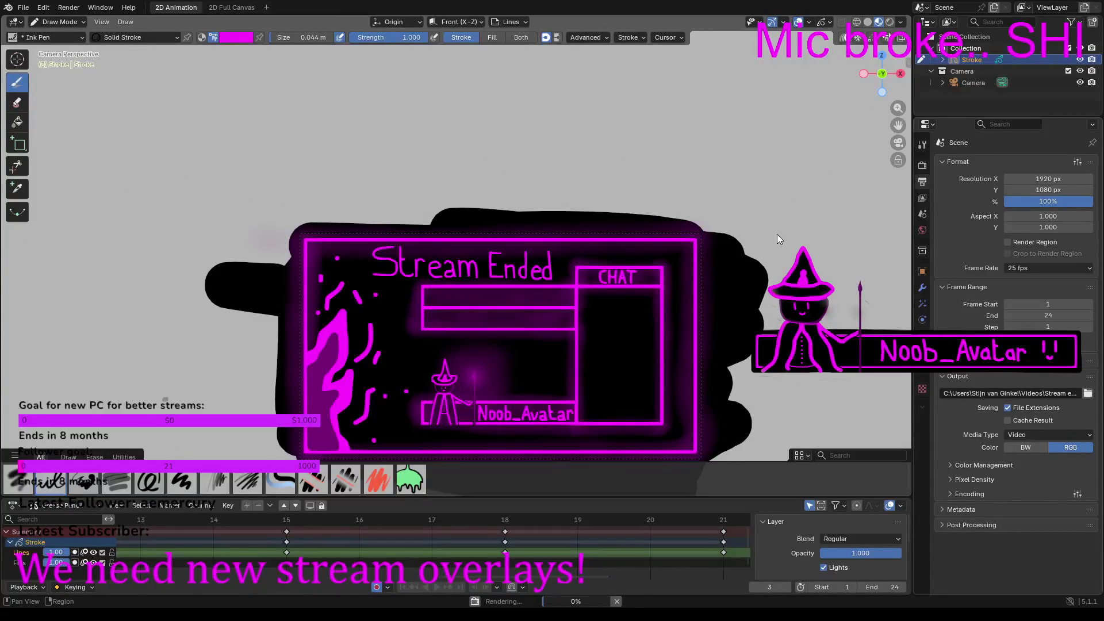
pyautogui.click(923, 165)
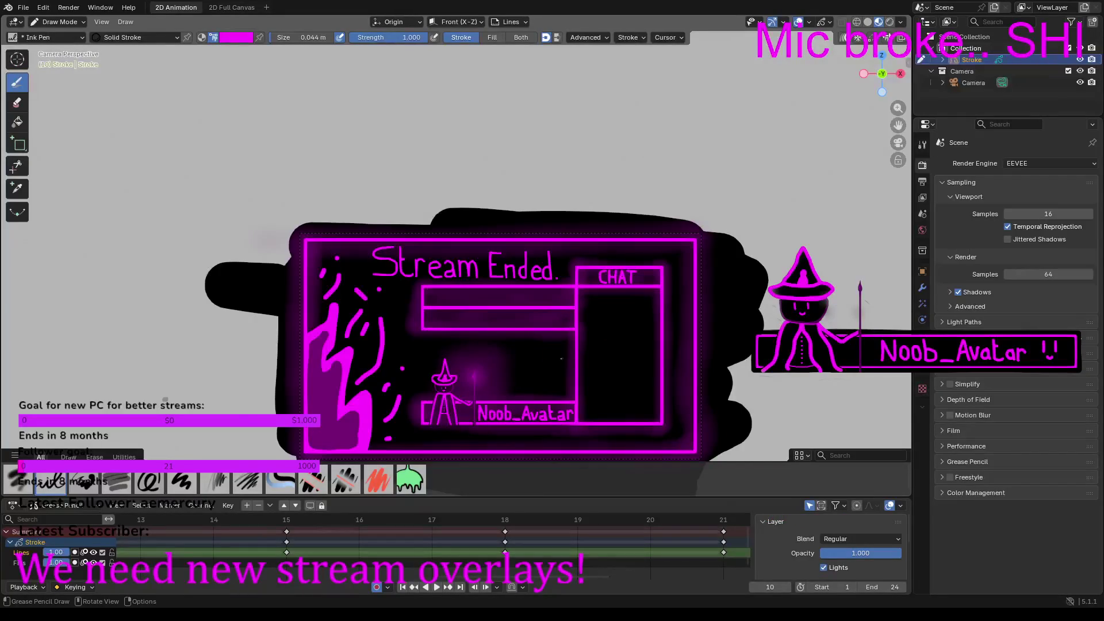
# Step: Zoom the viewport in close on the 'Stream Ended' drawing
pyautogui.scroll(4, 573, 358)
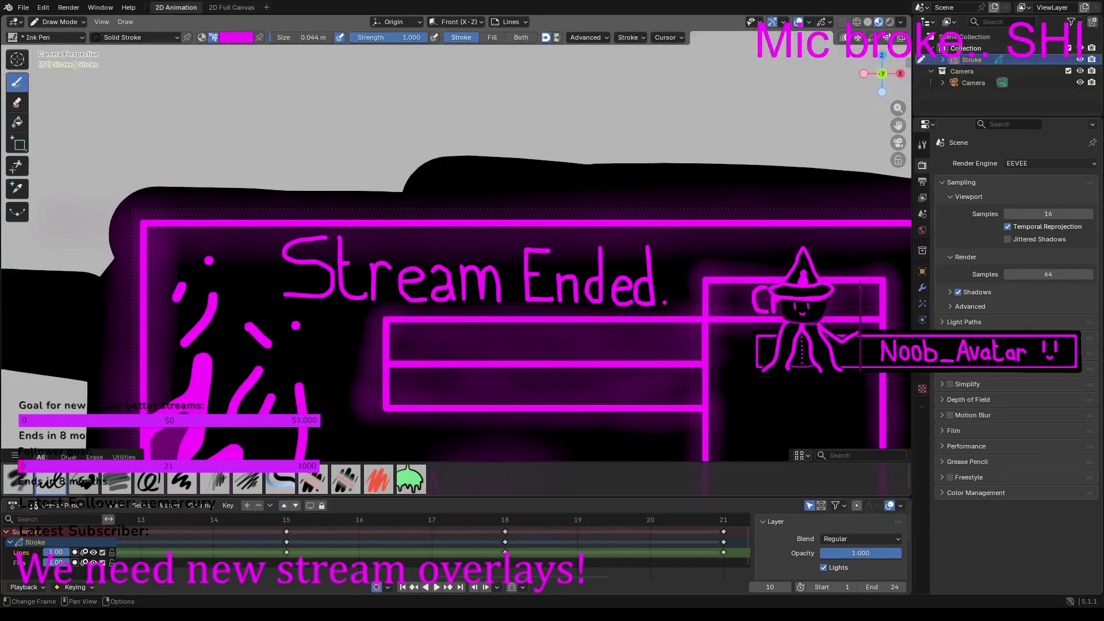
pyautogui.keyDown('ctrl'); pyautogui.hscroll(-10, 174, 554); pyautogui.keyUp('ctrl')
# Step: Move the playhead to frame 1, where the title reads 'Stream Ended' without a period
pyautogui.keyDown('ctrl'); pyautogui.hscroll(2, 174, 555); pyautogui.keyUp('ctrl')
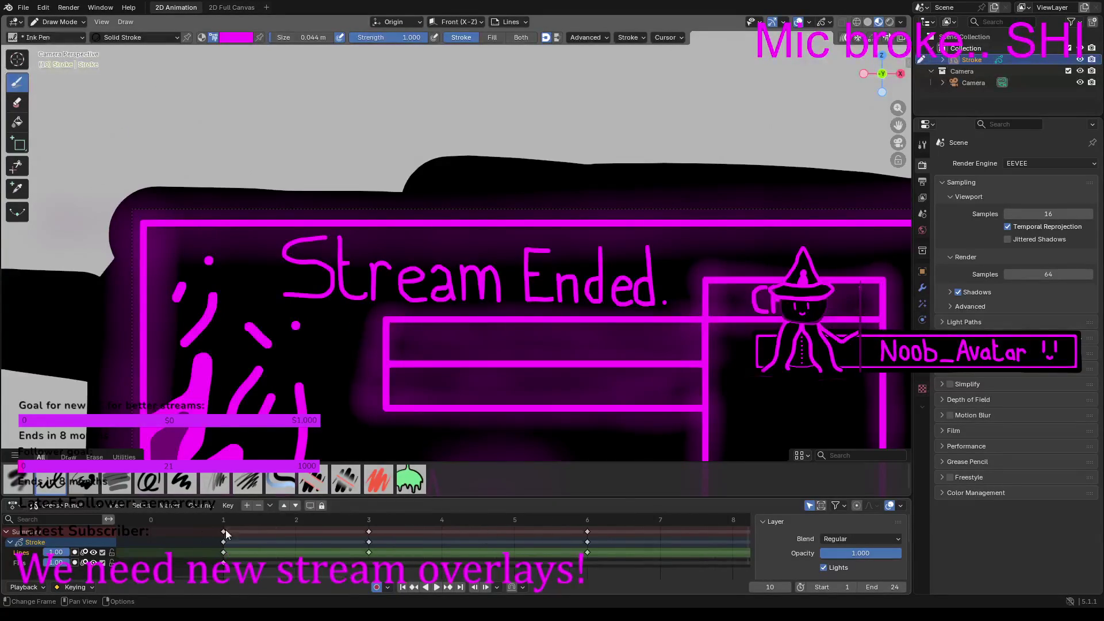
pyautogui.click(222, 523)
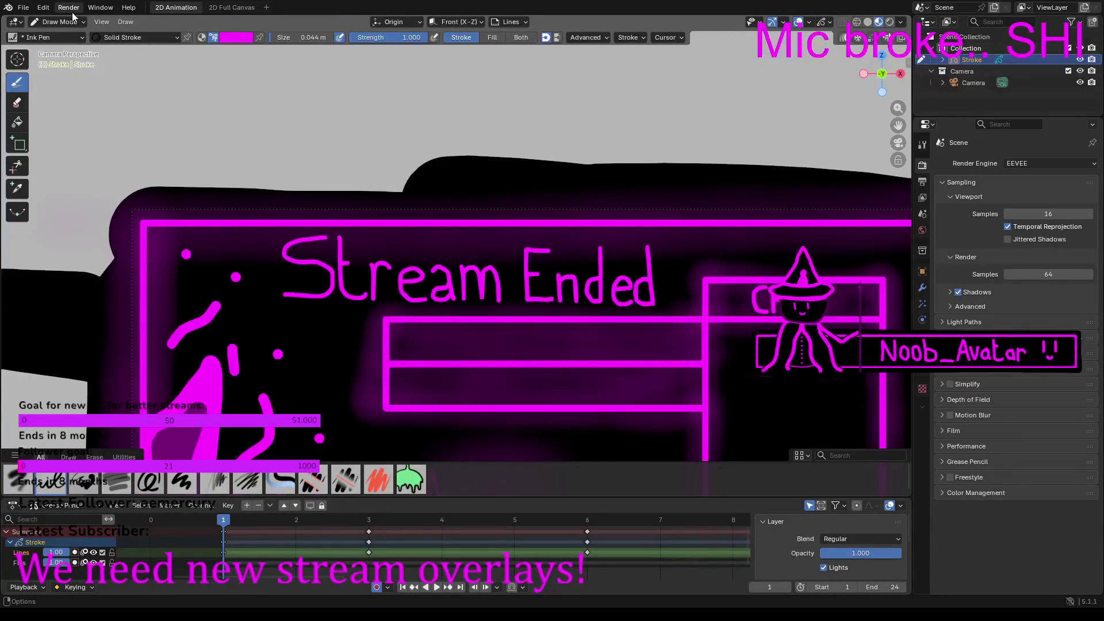
pyautogui.click(57, 22)
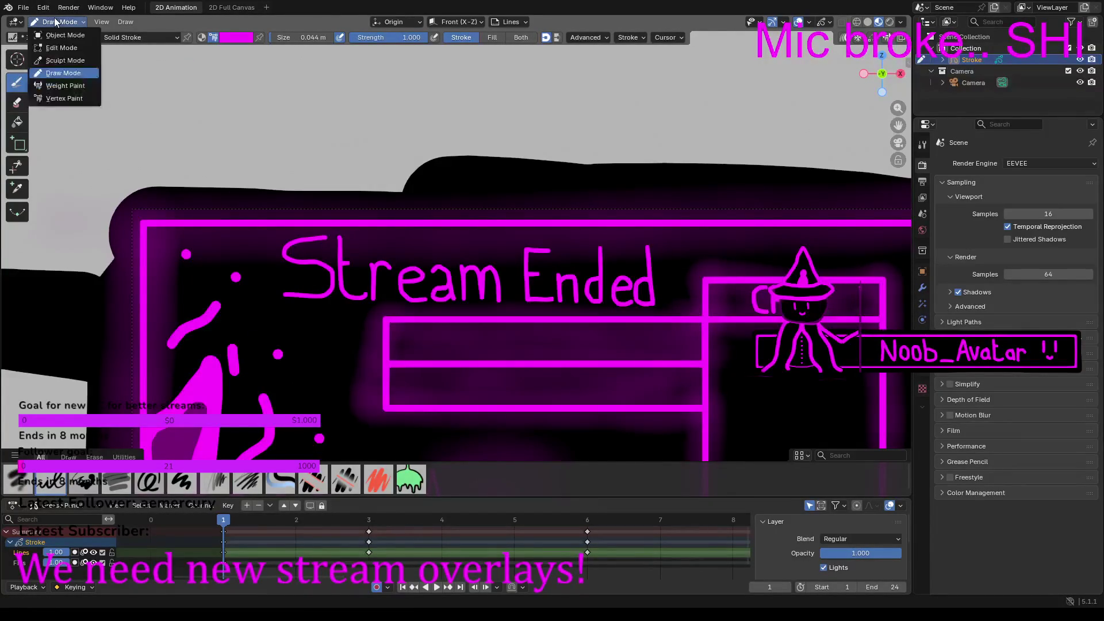
# Step: In Edit Mode, box-select and delete the 'Stream Ended' heading strokes
pyautogui.click(55, 47)
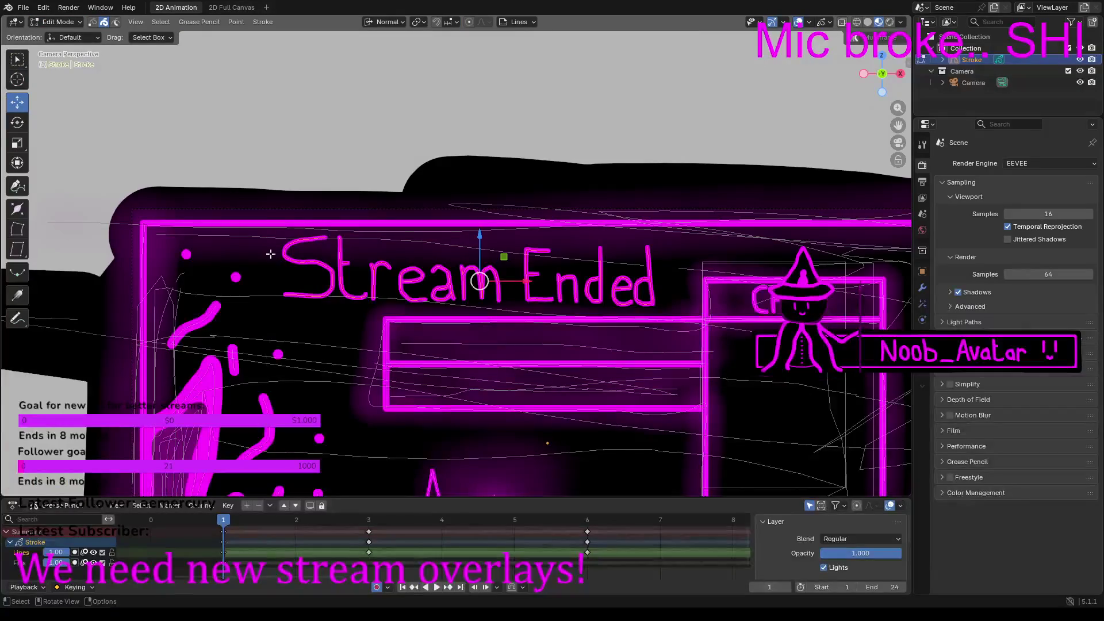
pyautogui.moveTo(274, 262); pyautogui.dragTo(361, 282)
pyautogui.moveTo(452, 283); pyautogui.dragTo(566, 282)
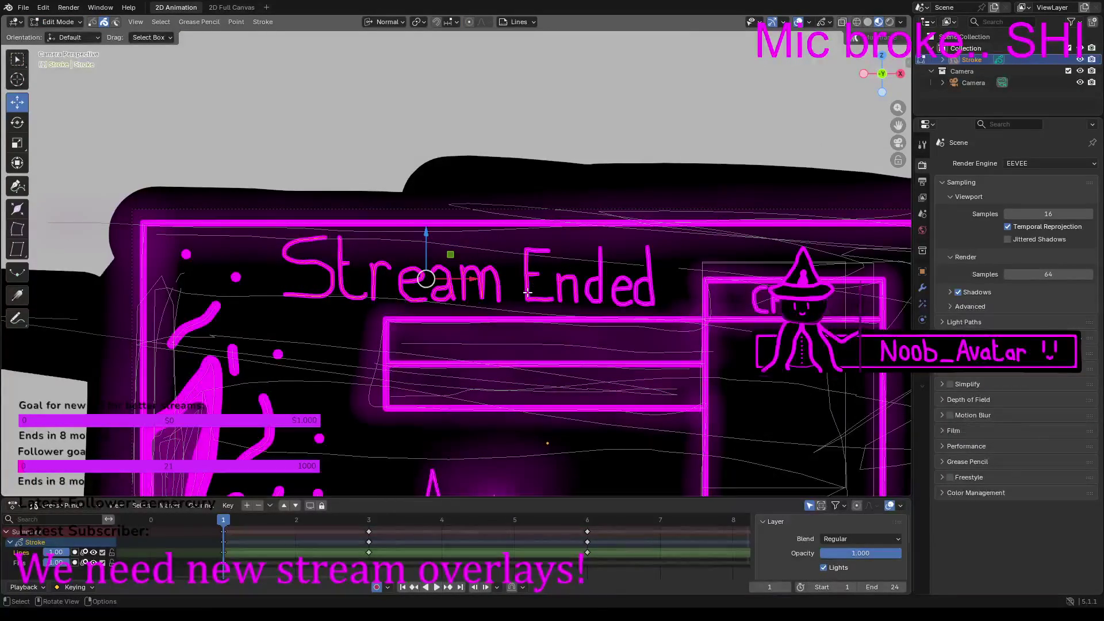
pyautogui.press('x')
pyautogui.click(409, 291)
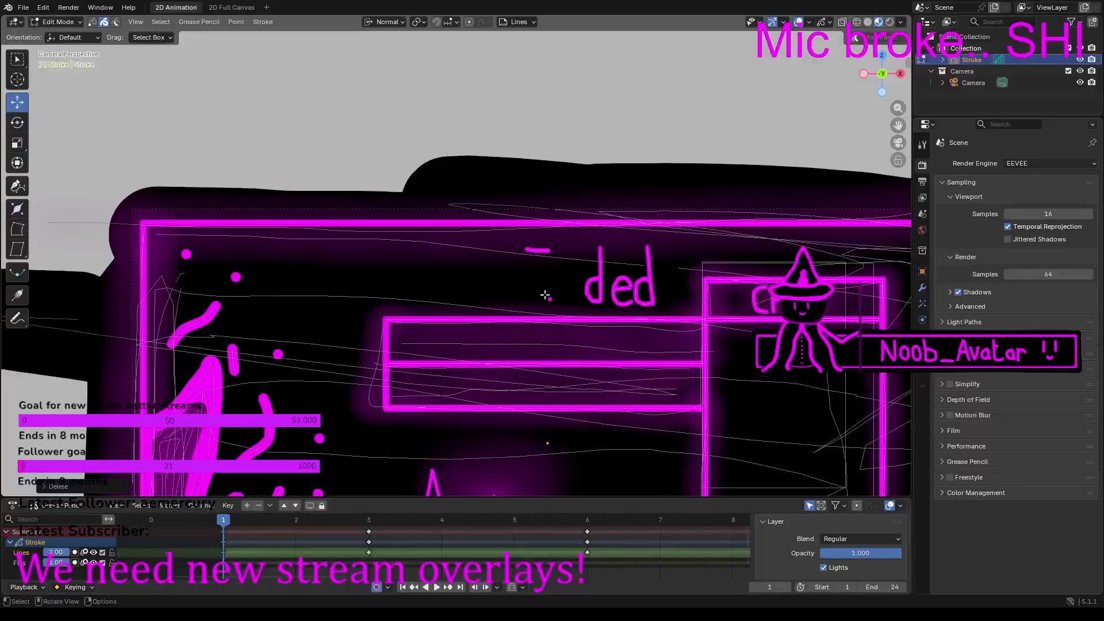
pyautogui.moveTo(551, 286); pyautogui.dragTo(664, 294)
pyautogui.press('x')
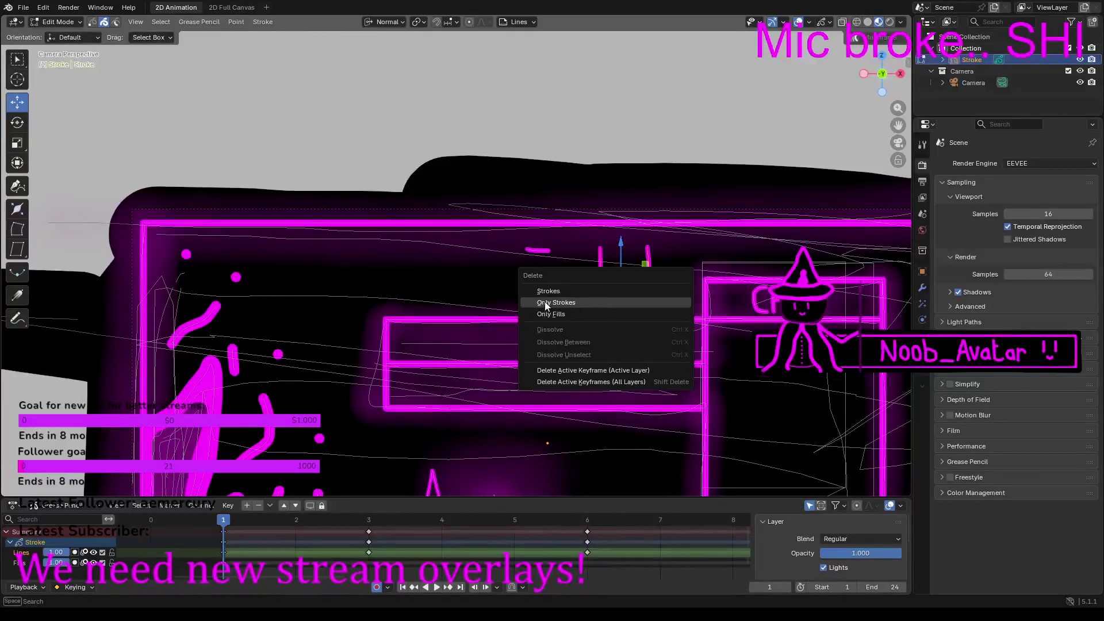
pyautogui.click(546, 301)
# Step: Delete the leftover small stroke and return to Draw Mode with the Ink Pen
pyautogui.press('x')
pyautogui.press('Escape')
pyautogui.click(534, 247)
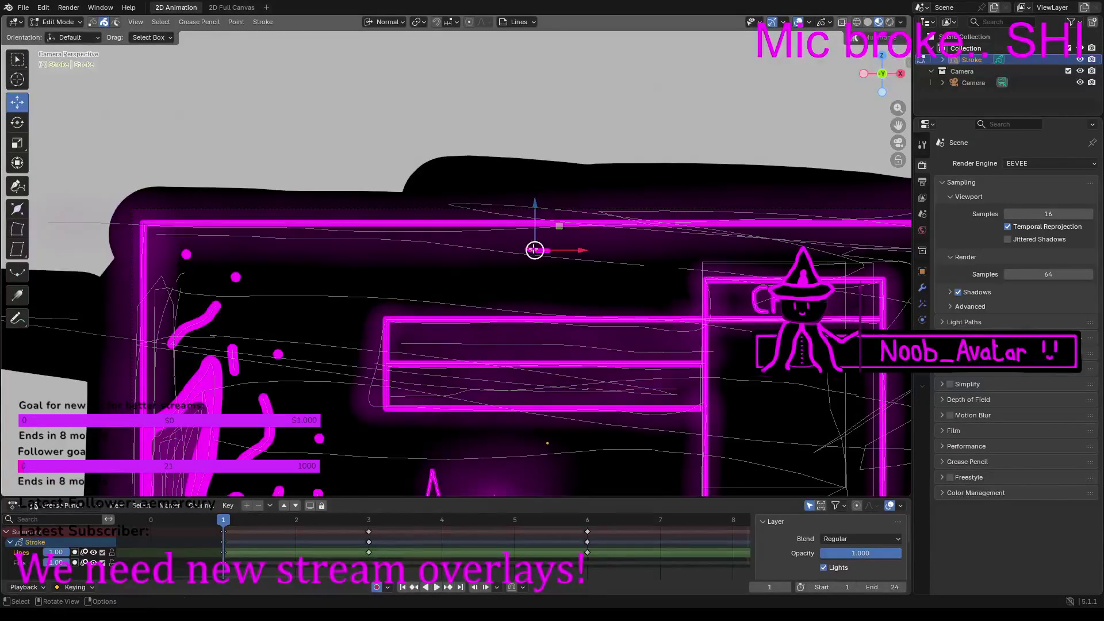
pyautogui.press('x')
pyautogui.click(430, 251)
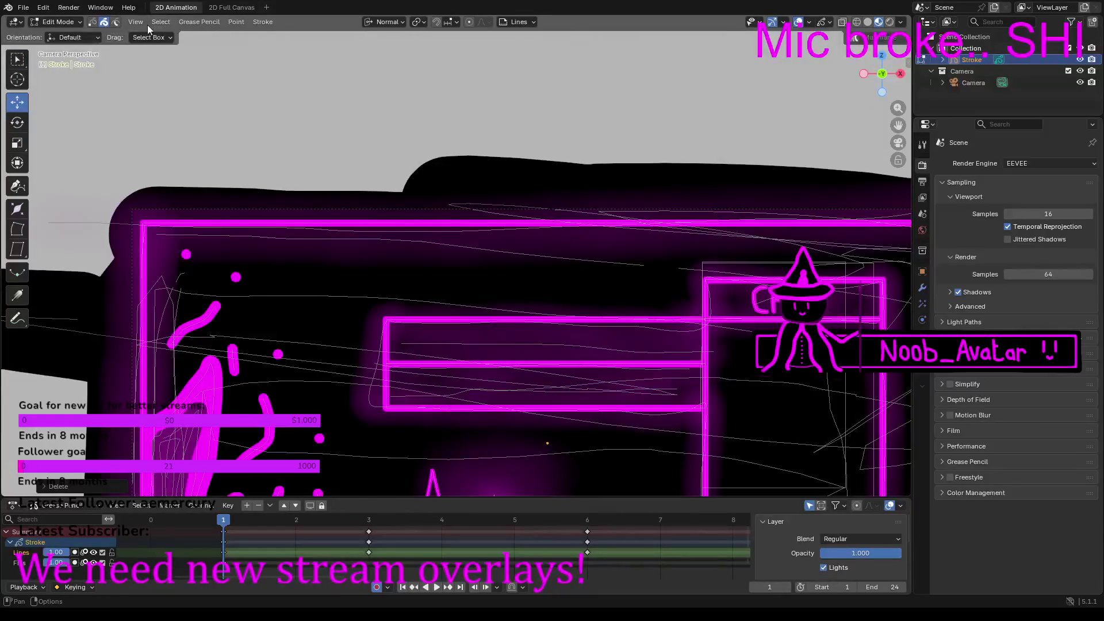
pyautogui.click(55, 21)
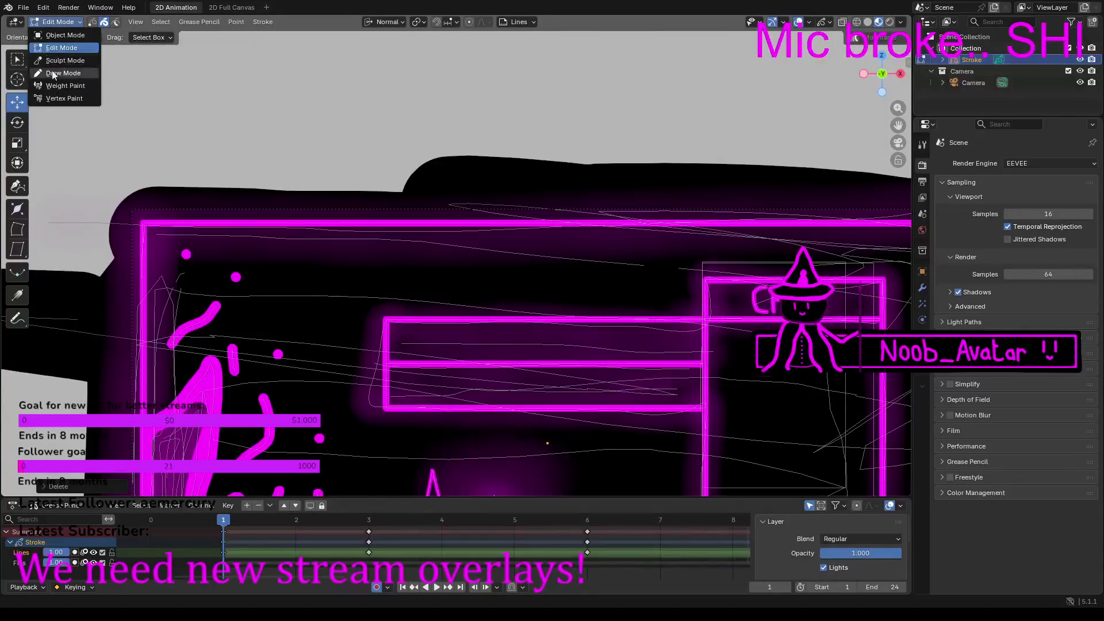
pyautogui.click(54, 73)
# Step: Zoom in and hand-draw 'Be' and the letter R in magenta ink
pyautogui.scroll(5, 416, 291)
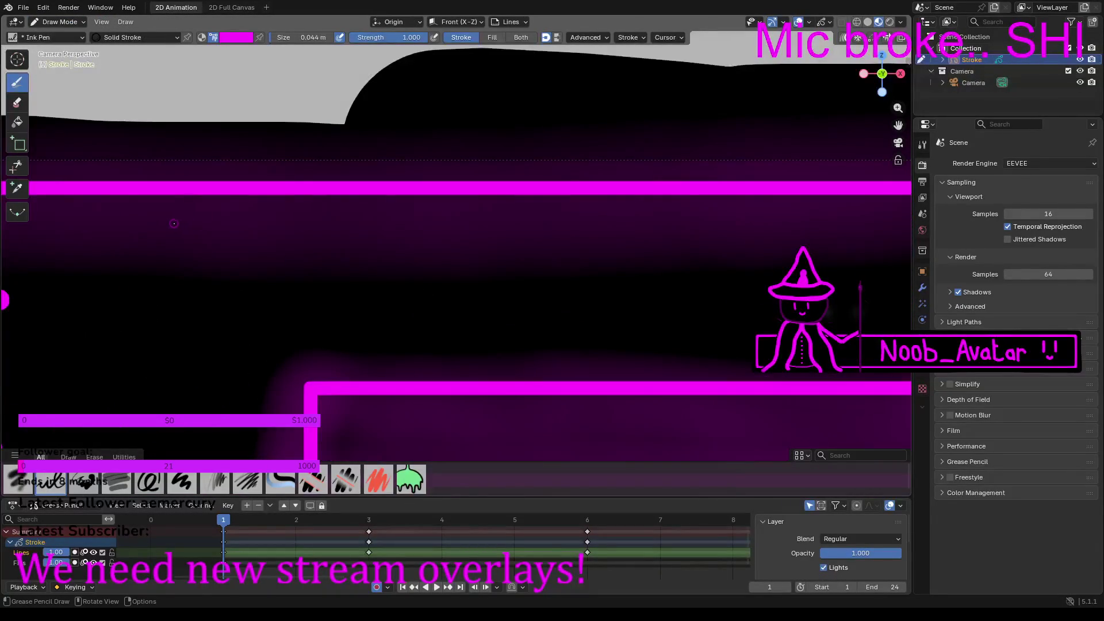
pyautogui.moveTo(143, 232); pyautogui.dragTo(143, 348)
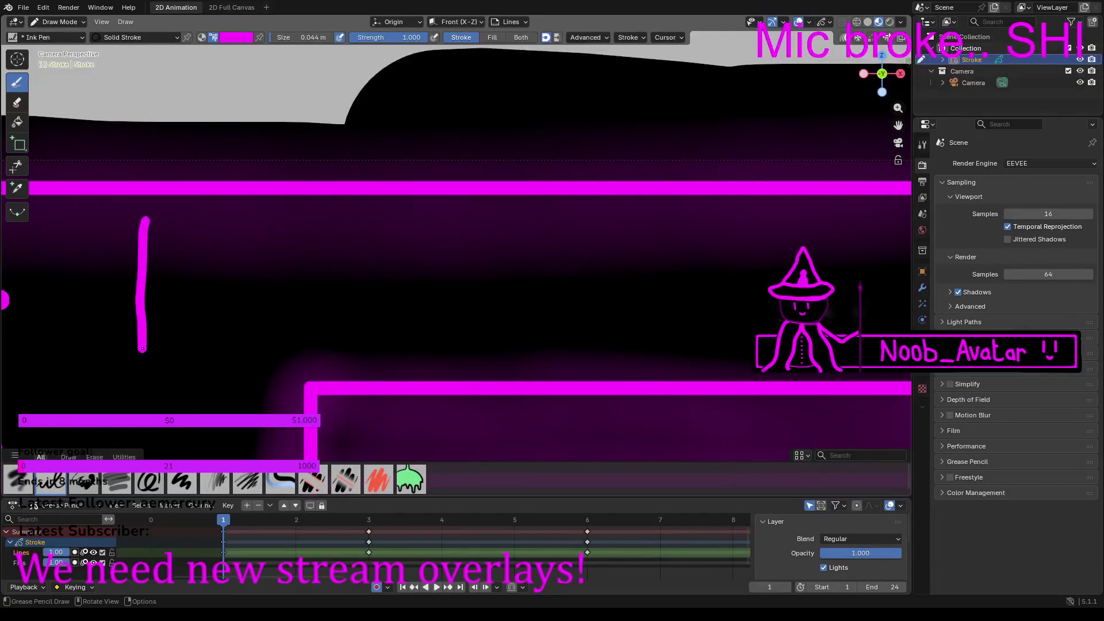
pyautogui.moveTo(156, 218)
pyautogui.mouseDown()
pyautogui.moveTo(190, 229)
pyautogui.moveTo(185, 253)
pyautogui.moveTo(147, 267)
pyautogui.moveTo(216, 276)
pyautogui.moveTo(242, 316)
pyautogui.moveTo(228, 345)
pyautogui.moveTo(144, 349)
pyautogui.mouseUp()
pyautogui.moveTo(274, 320)
pyautogui.mouseDown()
pyautogui.moveTo(310, 320)
pyautogui.moveTo(314, 300)
pyautogui.moveTo(286, 294)
pyautogui.moveTo(266, 315)
pyautogui.moveTo(282, 341)
pyautogui.moveTo(323, 343)
pyautogui.mouseUp()
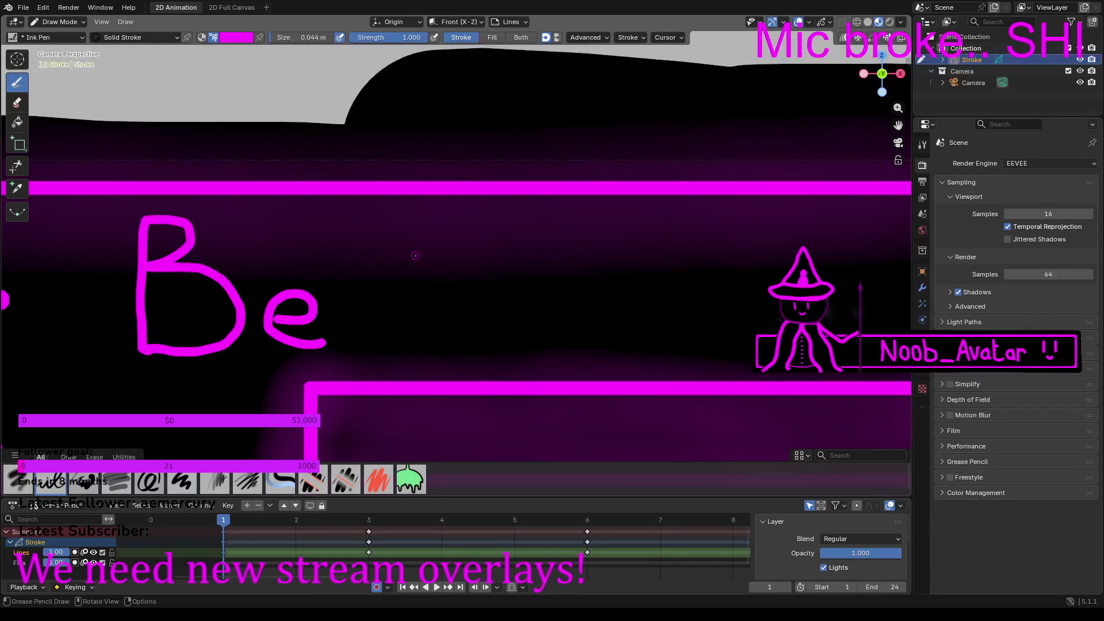
pyautogui.moveTo(415, 235); pyautogui.dragTo(414, 327)
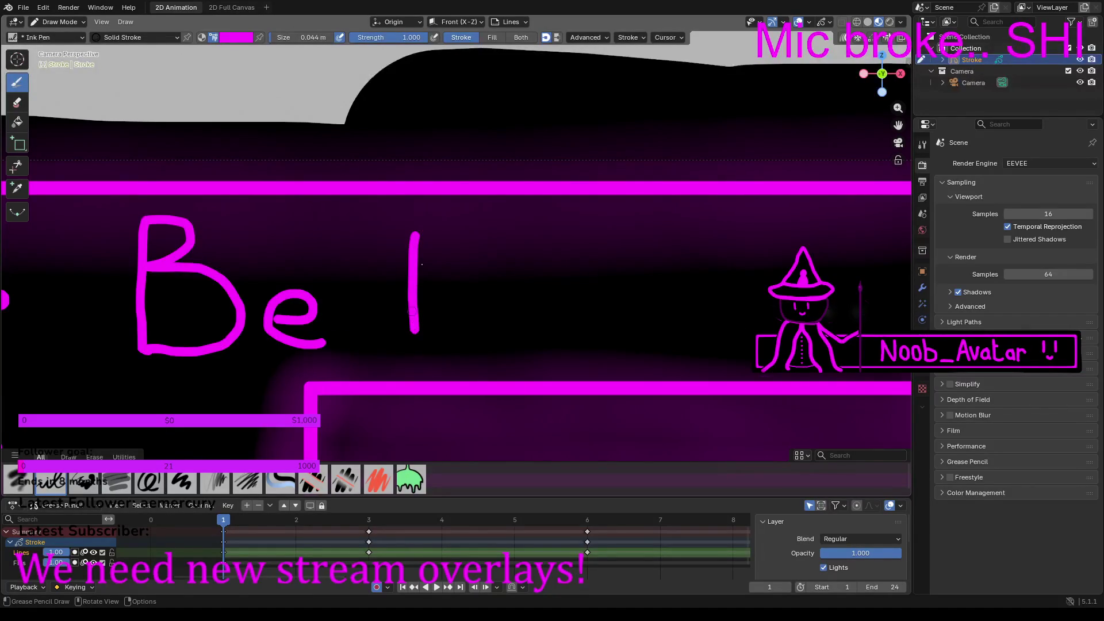
pyautogui.moveTo(416, 235)
pyautogui.mouseDown()
pyautogui.moveTo(440, 224)
pyautogui.moveTo(459, 253)
pyautogui.moveTo(421, 279)
pyautogui.moveTo(474, 323)
pyautogui.mouseUp()
# Step: Finish 'Right', pan left, and start the B of 'Back'
pyautogui.moveTo(497, 282); pyautogui.dragTo(497, 325)
pyautogui.click(491, 258)
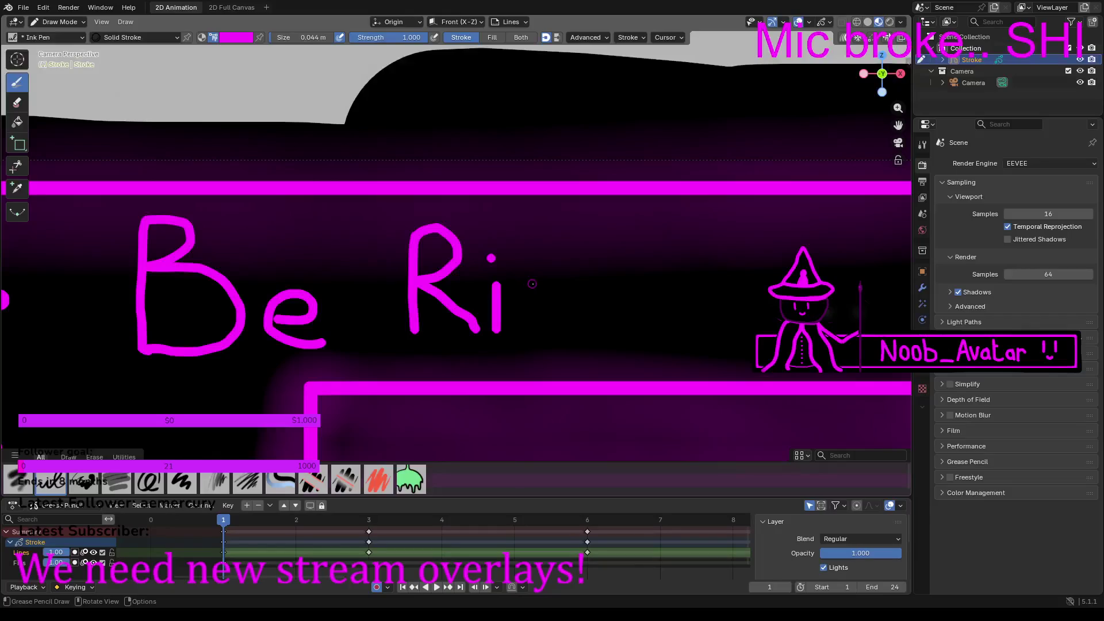
pyautogui.moveTo(542, 283)
pyautogui.mouseDown()
pyautogui.moveTo(523, 286)
pyautogui.moveTo(519, 301)
pyautogui.moveTo(544, 310)
pyautogui.moveTo(543, 283)
pyautogui.moveTo(544, 342)
pyautogui.moveTo(505, 352)
pyautogui.mouseUp()
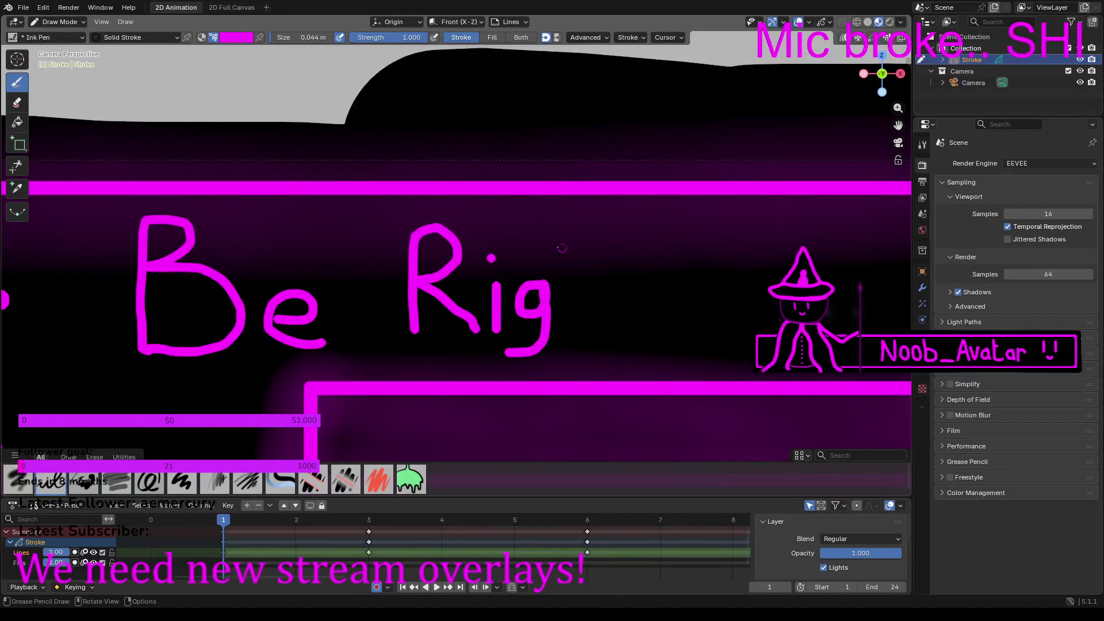
pyautogui.moveTo(565, 233); pyautogui.dragTo(566, 320)
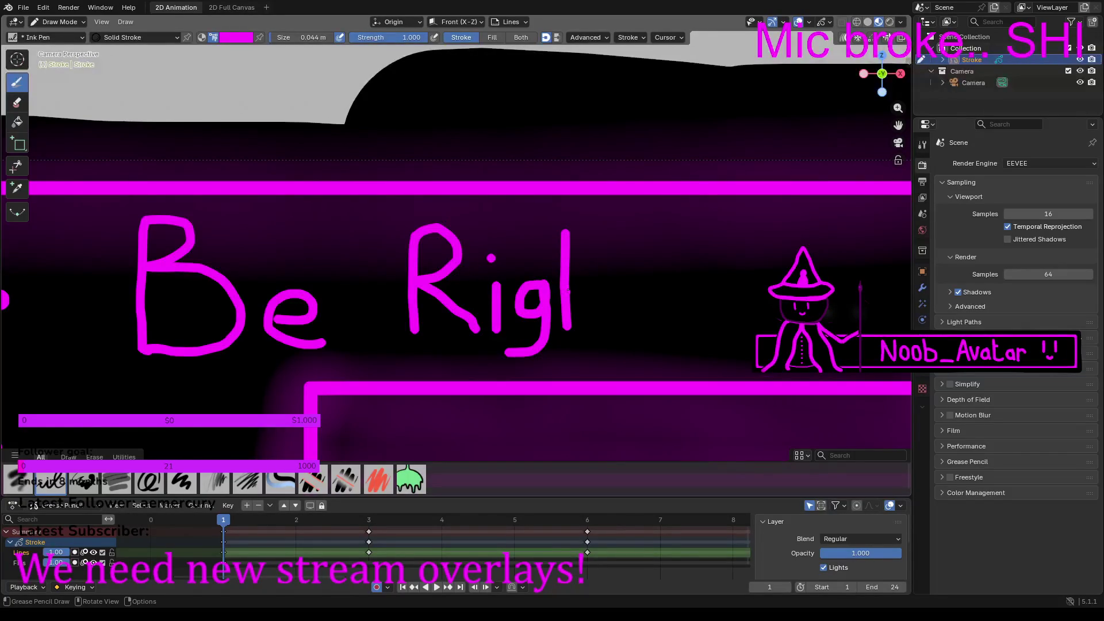
pyautogui.moveTo(574, 283)
pyautogui.mouseDown()
pyautogui.moveTo(592, 284)
pyautogui.moveTo(600, 326)
pyautogui.mouseUp()
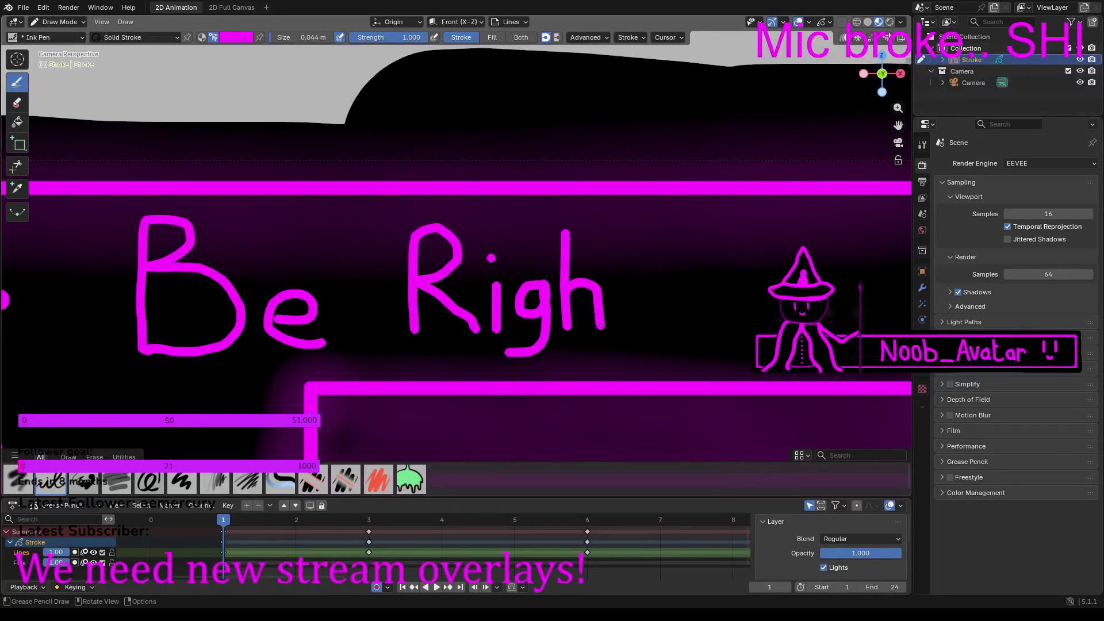
pyautogui.moveTo(613, 231)
pyautogui.mouseDown()
pyautogui.moveTo(620, 319)
pyautogui.moveTo(636, 331)
pyautogui.moveTo(650, 321)
pyautogui.mouseUp()
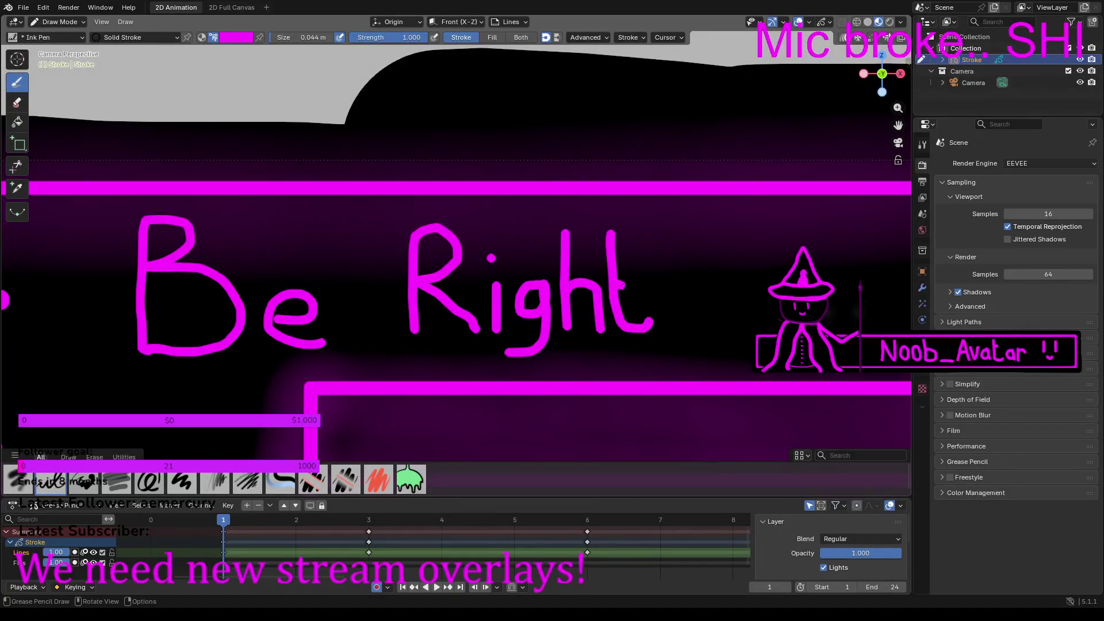
pyautogui.moveTo(630, 285); pyautogui.dragTo(640, 285)
pyautogui.keyDown('shift'); pyautogui.moveTo(713, 317); pyautogui.dragTo(488, 311, button='middle'); pyautogui.keyUp('shift')
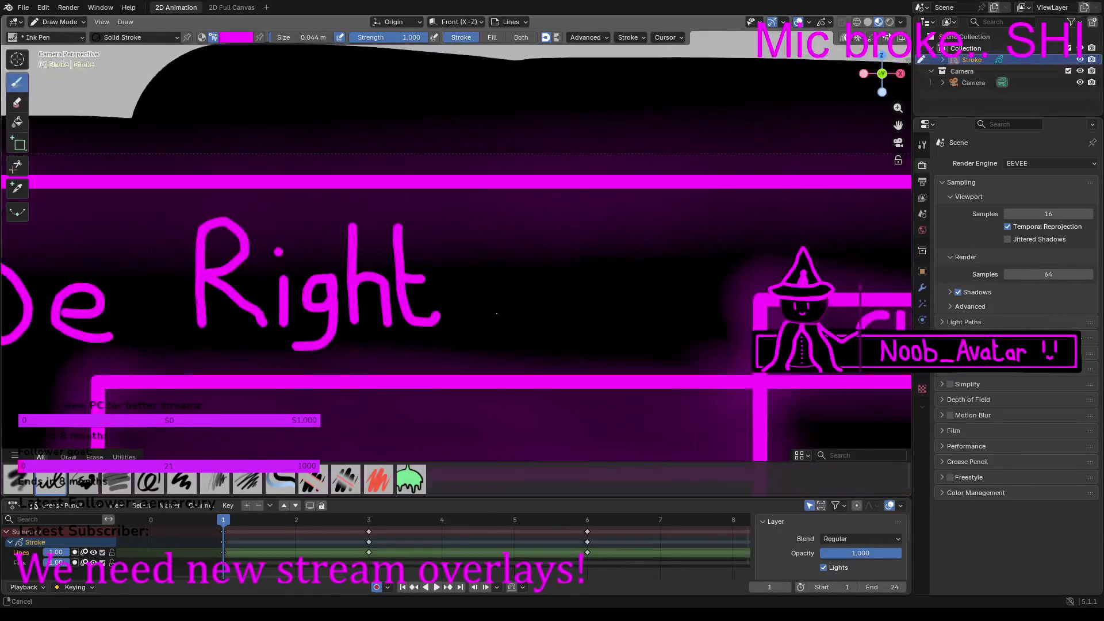
pyautogui.moveTo(482, 224); pyautogui.dragTo(489, 318)
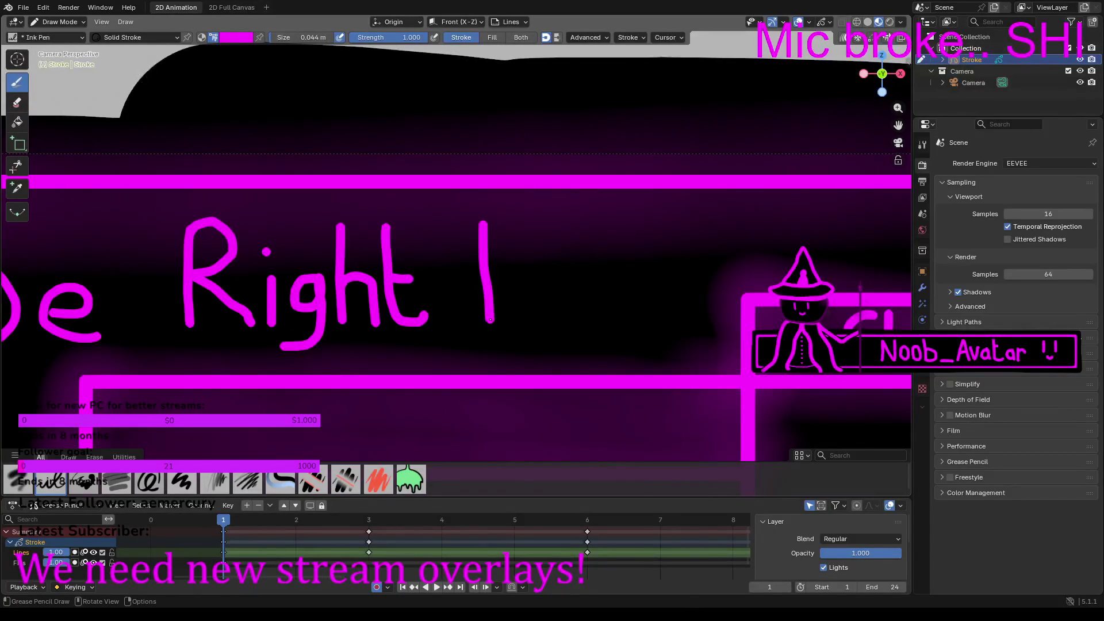
# Step: Draw the rest of 'Back' after 'Be Right', then switch to Edit Mode
pyautogui.moveTo(481, 223)
pyautogui.mouseDown()
pyautogui.moveTo(526, 240)
pyautogui.moveTo(513, 262)
pyautogui.moveTo(488, 265)
pyautogui.moveTo(526, 271)
pyautogui.moveTo(549, 318)
pyautogui.moveTo(488, 325)
pyautogui.mouseUp()
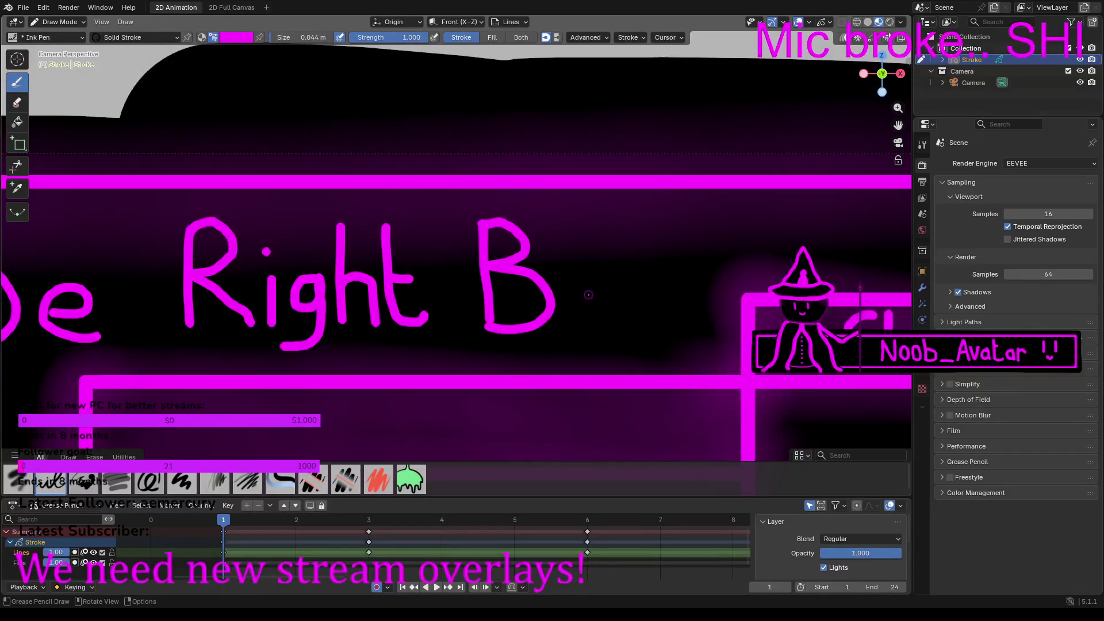
pyautogui.moveTo(581, 281)
pyautogui.mouseDown()
pyautogui.moveTo(603, 281)
pyautogui.moveTo(605, 300)
pyautogui.moveTo(573, 310)
pyautogui.moveTo(577, 327)
pyautogui.moveTo(604, 304)
pyautogui.mouseUp()
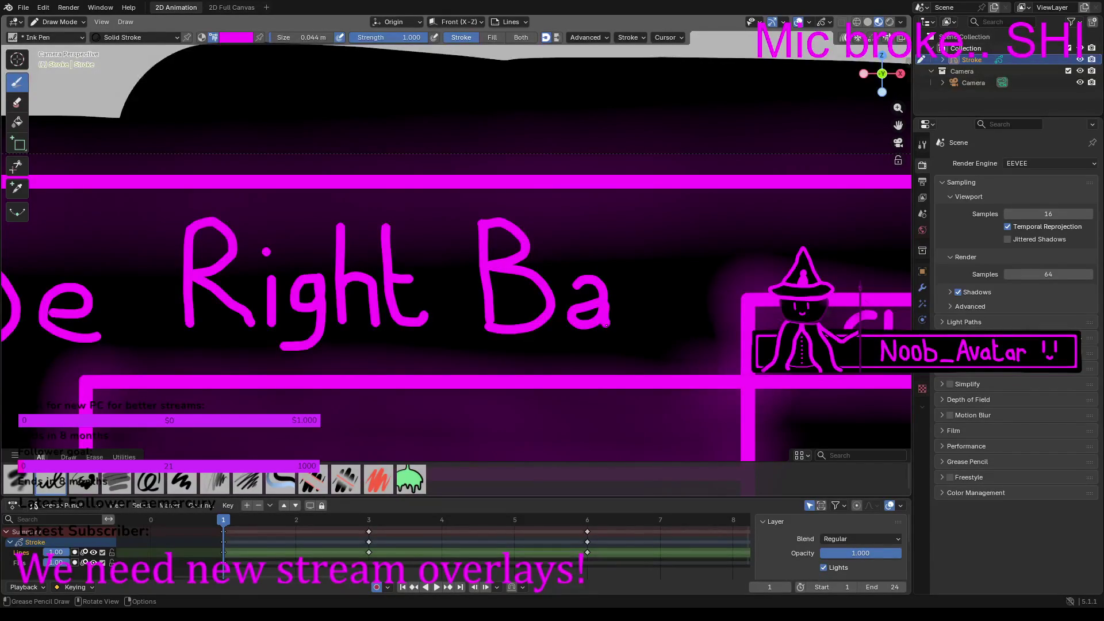
pyautogui.moveTo(638, 282)
pyautogui.mouseDown()
pyautogui.moveTo(618, 294)
pyautogui.moveTo(626, 322)
pyautogui.moveTo(640, 322)
pyautogui.mouseUp()
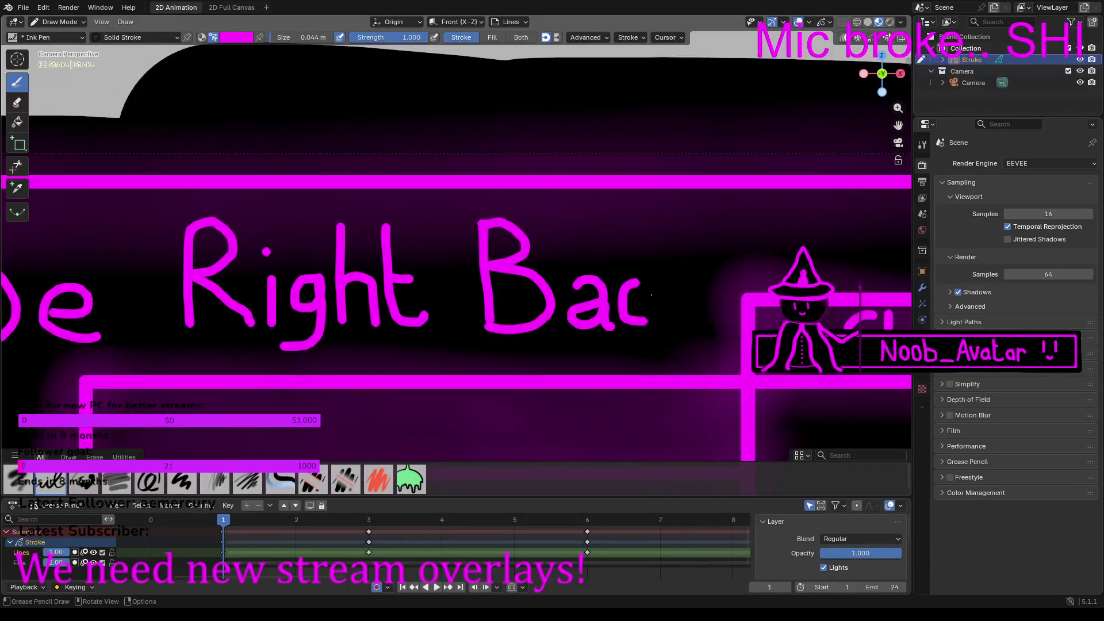
pyautogui.moveTo(650, 229)
pyautogui.mouseDown()
pyautogui.moveTo(659, 326)
pyautogui.moveTo(679, 280)
pyautogui.moveTo(682, 316)
pyautogui.mouseUp()
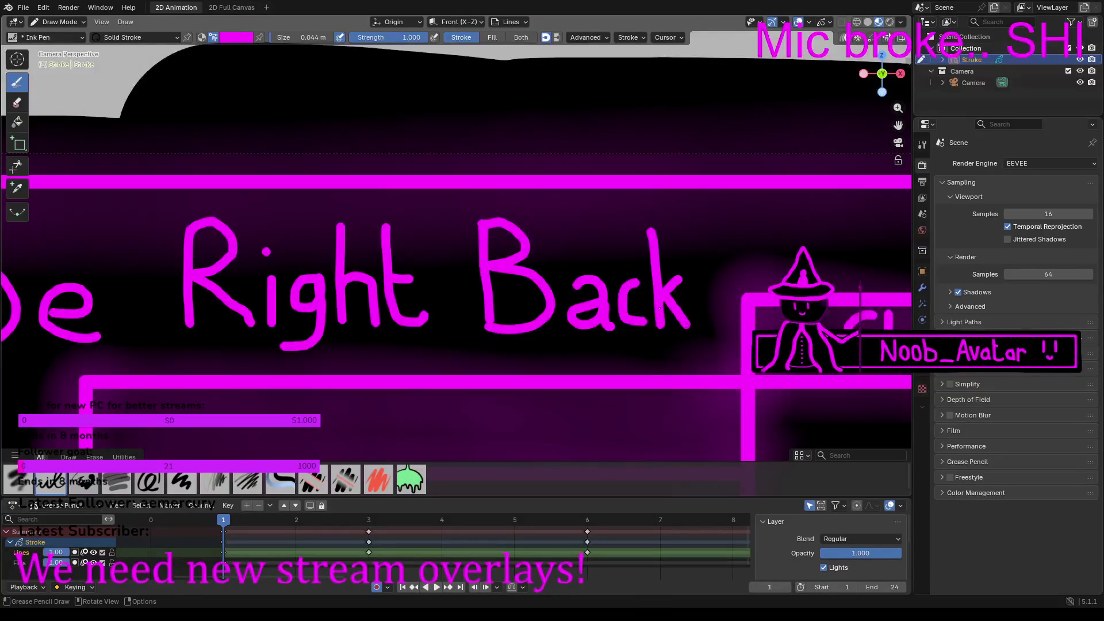
pyautogui.scroll(-3, 686, 323)
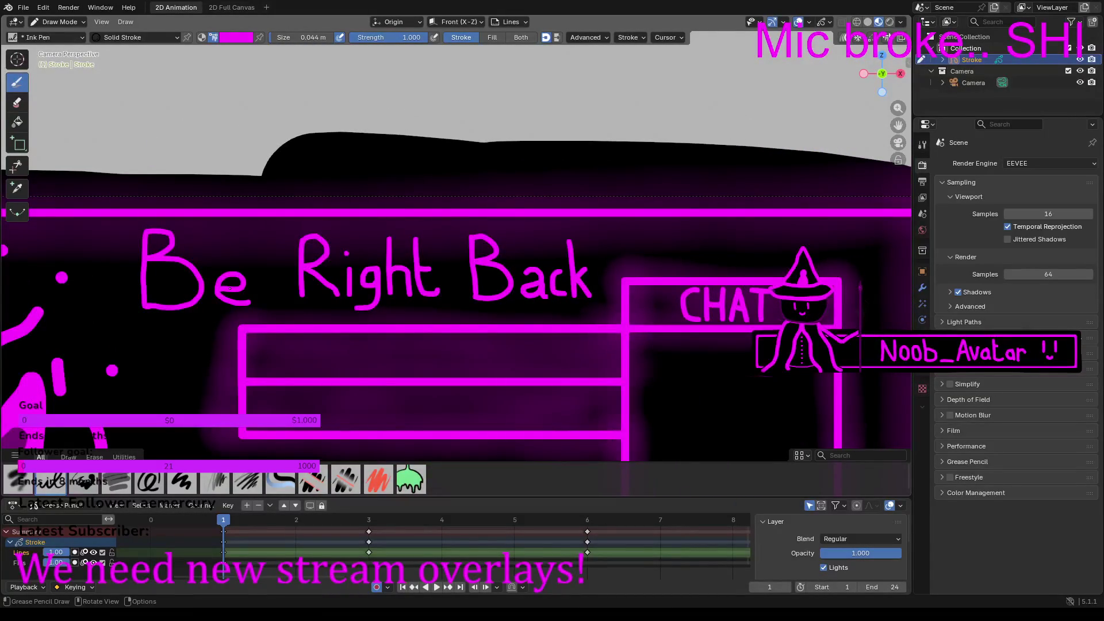
pyautogui.scroll(4, 253, 266)
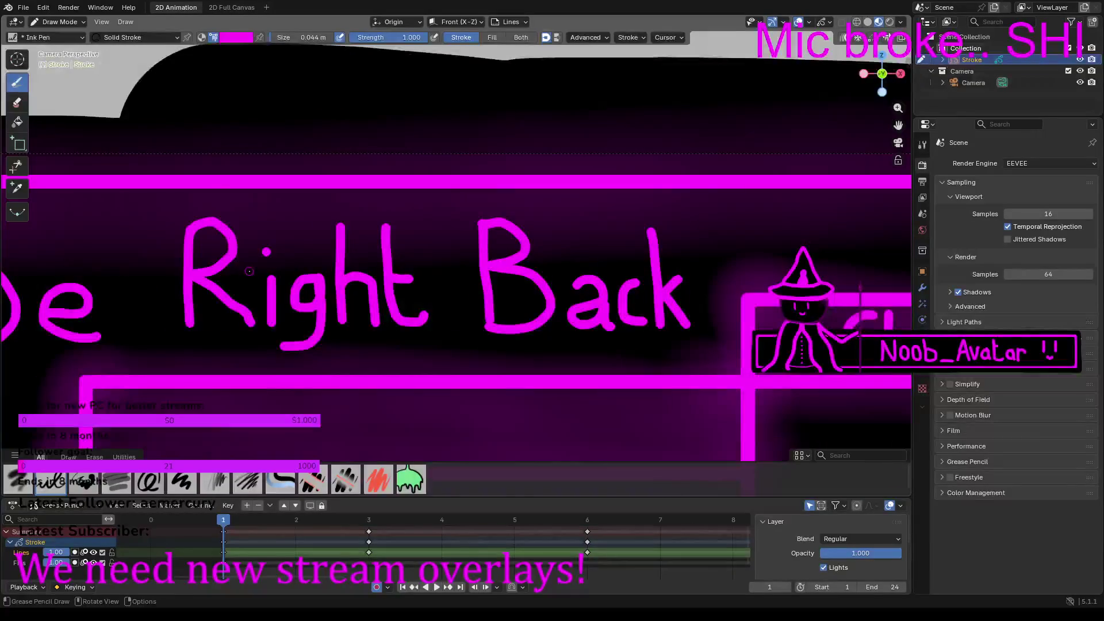
pyautogui.click(60, 21)
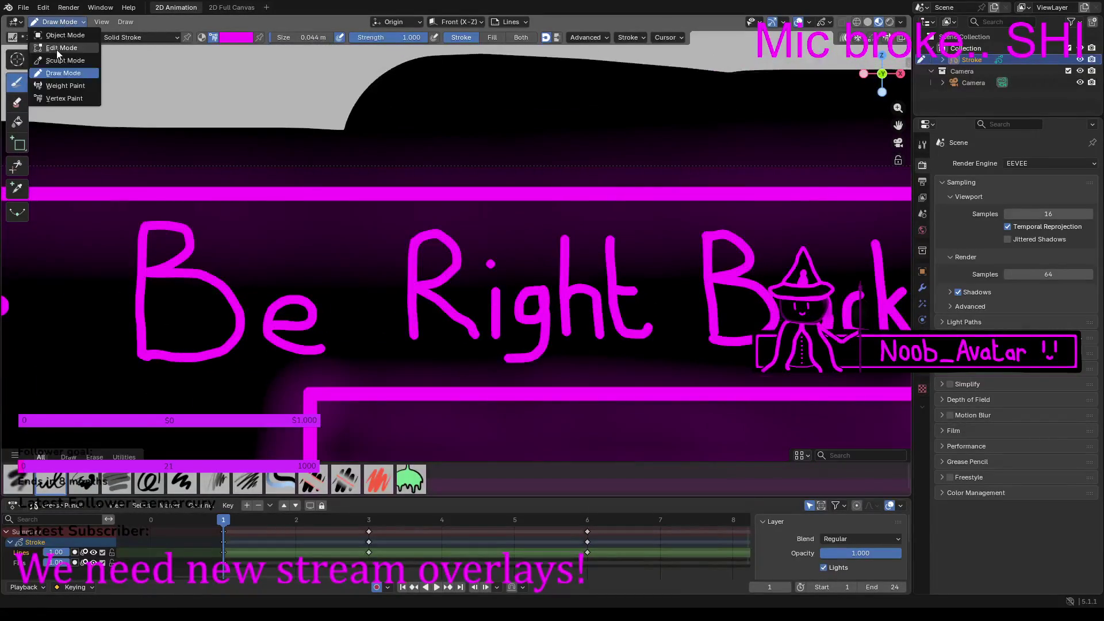
pyautogui.click(56, 51)
# Step: Shift-select the strokes of 'Be Right' and the B of 'Back'
pyautogui.click(235, 305)
pyautogui.click(139, 269)
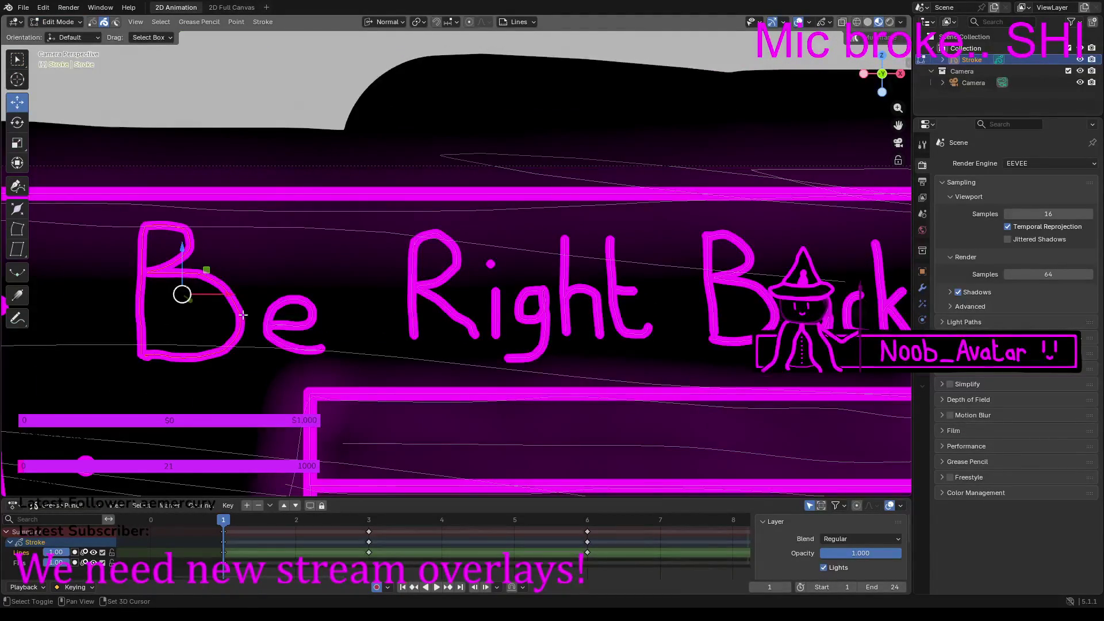
pyautogui.keyDown('shift'); pyautogui.click(287, 326); pyautogui.keyUp('shift')
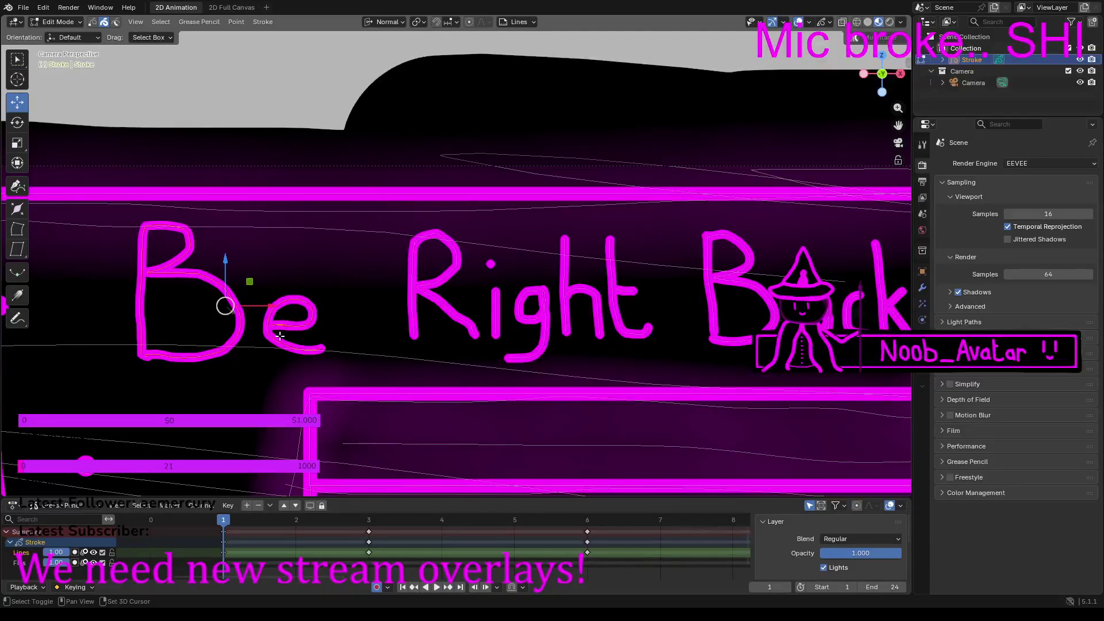
pyautogui.keyDown('shift'); pyautogui.click(413, 292); pyautogui.keyUp('shift')
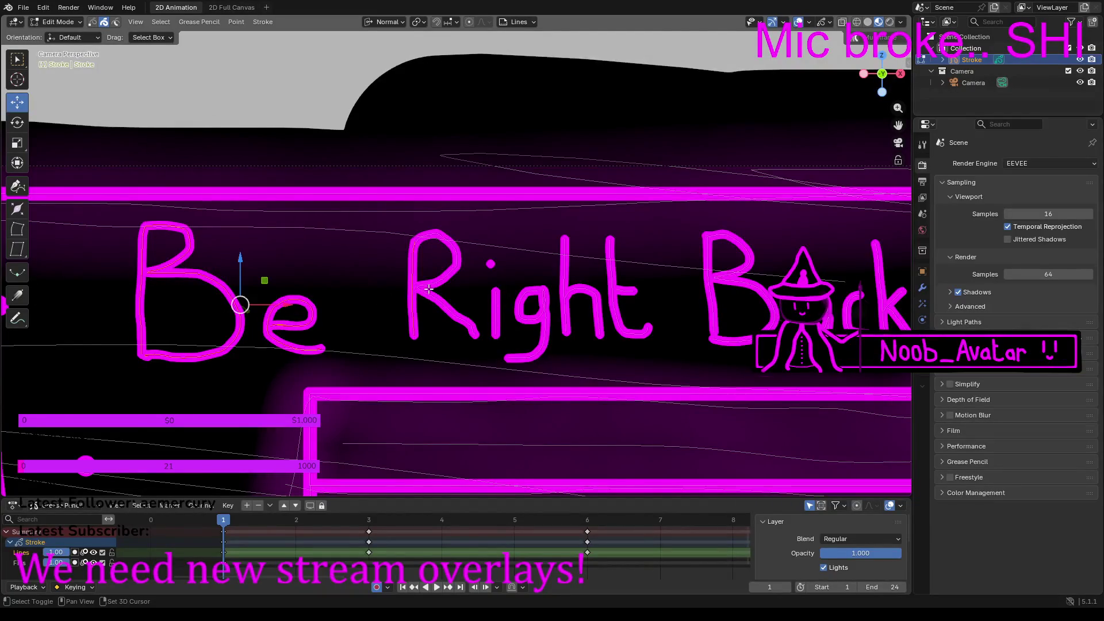
pyautogui.keyDown('shift'); pyautogui.click(496, 292); pyautogui.keyUp('shift')
pyautogui.keyDown('shift'); pyautogui.click(492, 267); pyautogui.keyUp('shift')
pyautogui.keyDown('shift'); pyautogui.click(521, 312); pyautogui.keyUp('shift')
pyautogui.keyDown('shift'); pyautogui.click(569, 291); pyautogui.keyUp('shift')
pyautogui.keyDown('shift'); pyautogui.click(565, 292); pyautogui.keyUp('shift')
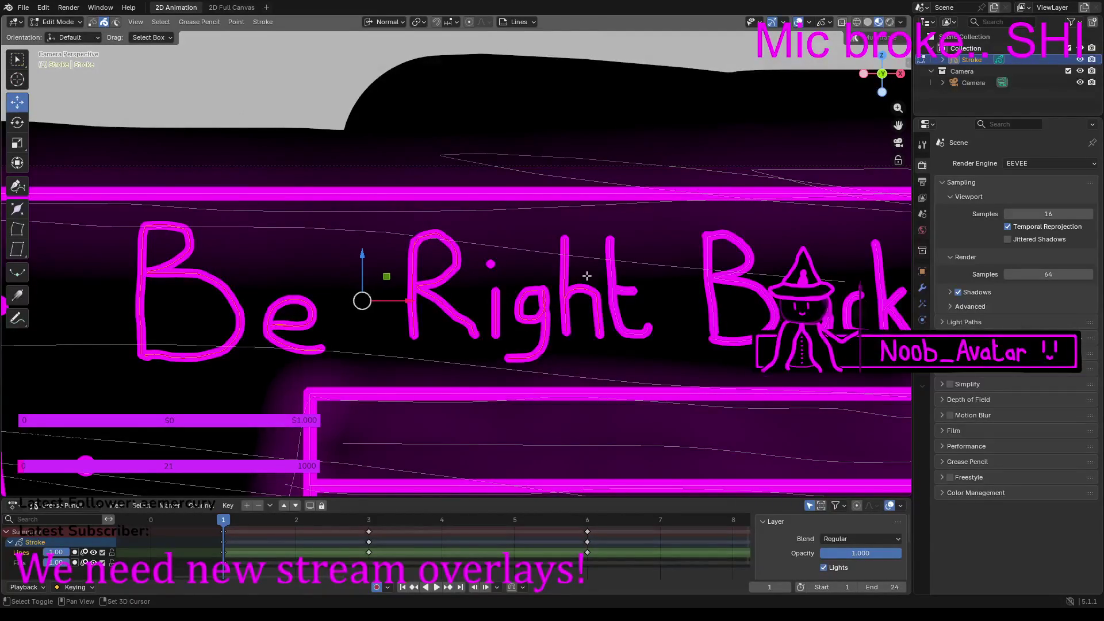
pyautogui.keyDown('shift'); pyautogui.click(609, 290); pyautogui.keyUp('shift')
pyautogui.keyDown('shift'); pyautogui.click(627, 291); pyautogui.keyUp('shift')
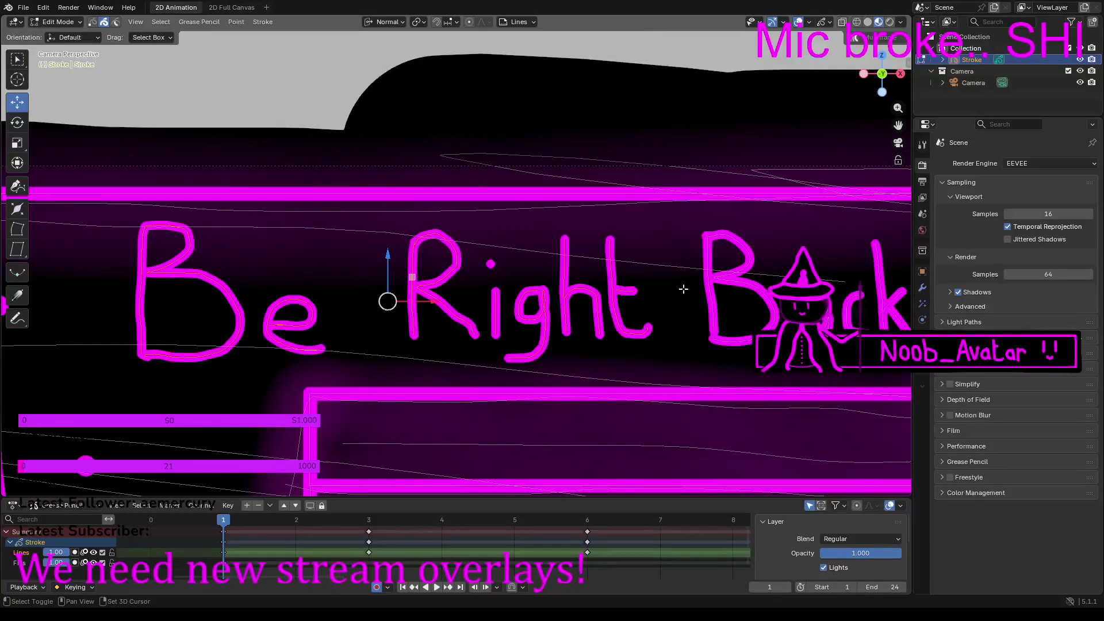
pyautogui.keyDown('shift'); pyautogui.click(708, 280); pyautogui.keyUp('shift')
pyautogui.keyDown('shift'); pyautogui.click(723, 280); pyautogui.keyUp('shift')
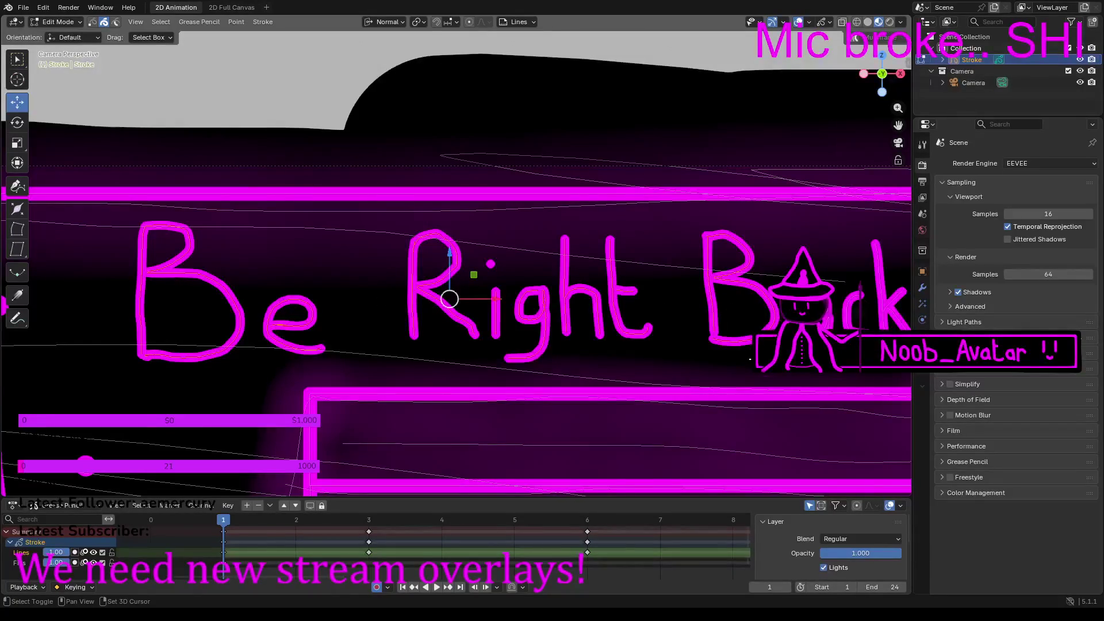
# Step: Add 'ack' to the selection and move the whole 'Be Right Back' text left
pyautogui.keyDown('shift'); pyautogui.moveTo(839, 319); pyautogui.dragTo(471, 298, button='middle'); pyautogui.keyUp('shift')
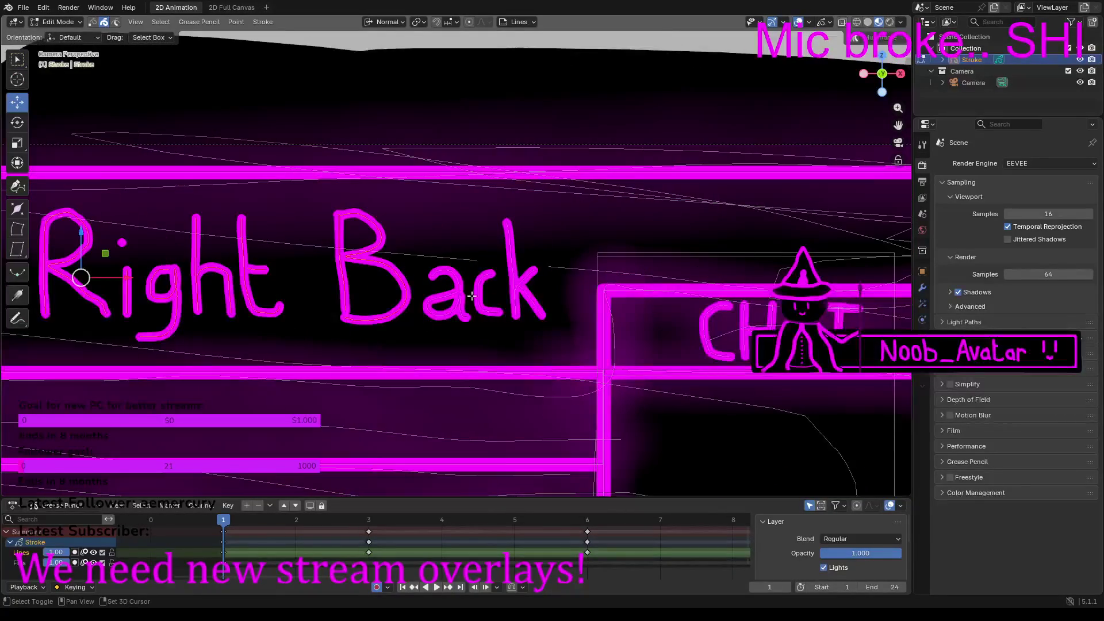
pyautogui.keyDown('shift'); pyautogui.click(460, 290); pyautogui.keyUp('shift')
pyautogui.keyDown('shift'); pyautogui.click(478, 292); pyautogui.keyUp('shift')
pyautogui.keyDown('shift'); pyautogui.click(512, 294); pyautogui.keyUp('shift')
pyautogui.keyDown('shift'); pyautogui.click(525, 281); pyautogui.keyUp('shift')
pyautogui.keyDown('shift'); pyautogui.click(527, 303); pyautogui.keyUp('shift')
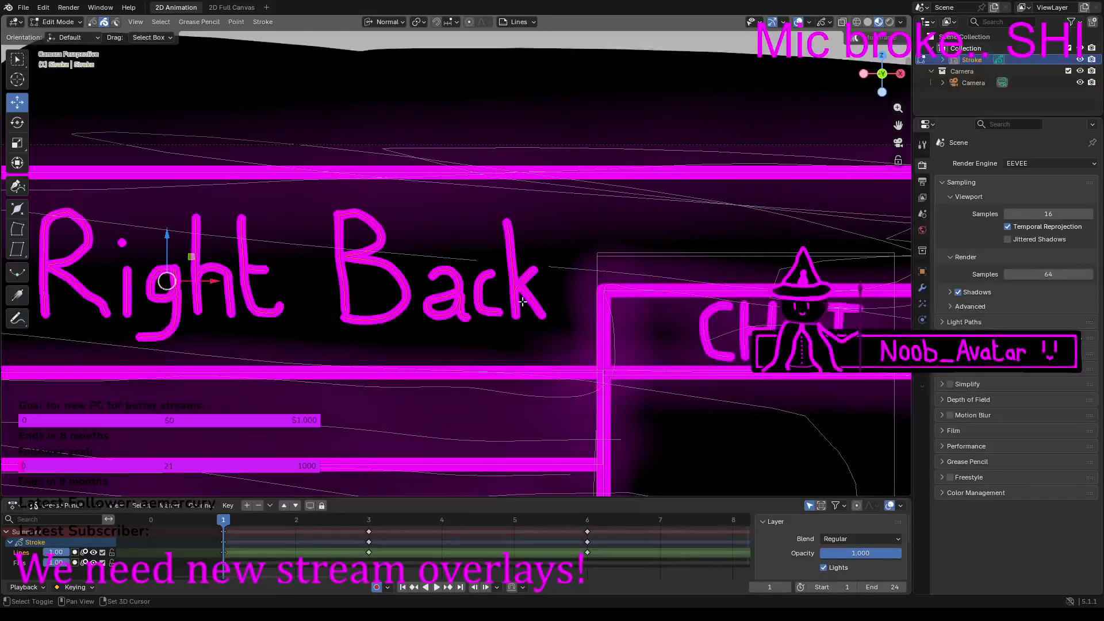
pyautogui.scroll(-2, 371, 295)
pyautogui.scroll(-1, 335, 294)
pyautogui.moveTo(330, 270)
pyautogui.keyDown('shift'); pyautogui.mouseDown(button='middle')
pyautogui.moveTo(431, 265)
pyautogui.moveTo(443, 276)
pyautogui.mouseUp(button='middle'); pyautogui.keyUp('shift')
pyautogui.moveTo(443, 276); pyautogui.dragTo(403, 271)
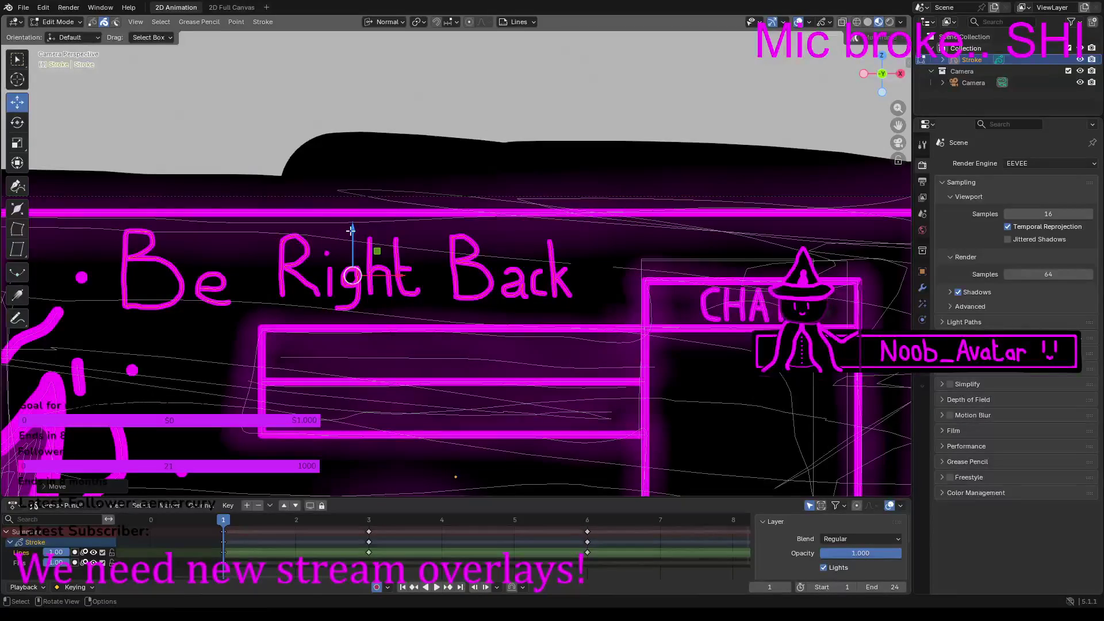
# Step: Copy the 20 'Be Right Back' strokes, cancelling the trial moves so the text stays in place
pyautogui.moveTo(350, 232); pyautogui.dragTo(353, 234)
pyautogui.rightClick(353, 235)
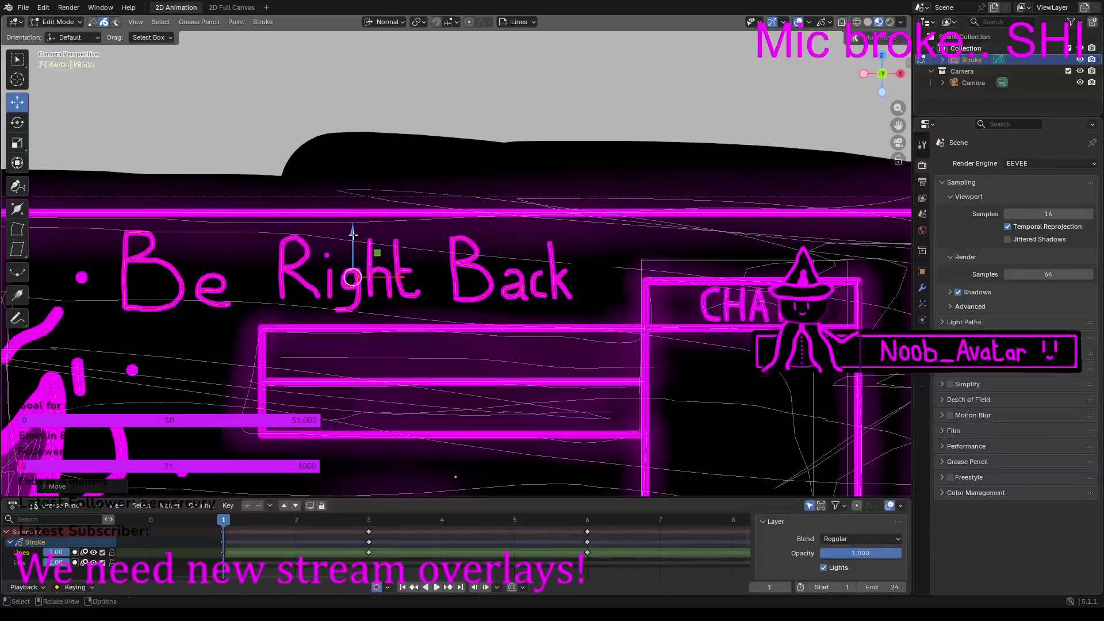
pyautogui.hotkey('ctrl', 'c')
pyautogui.hotkey('ctrl', 'v')
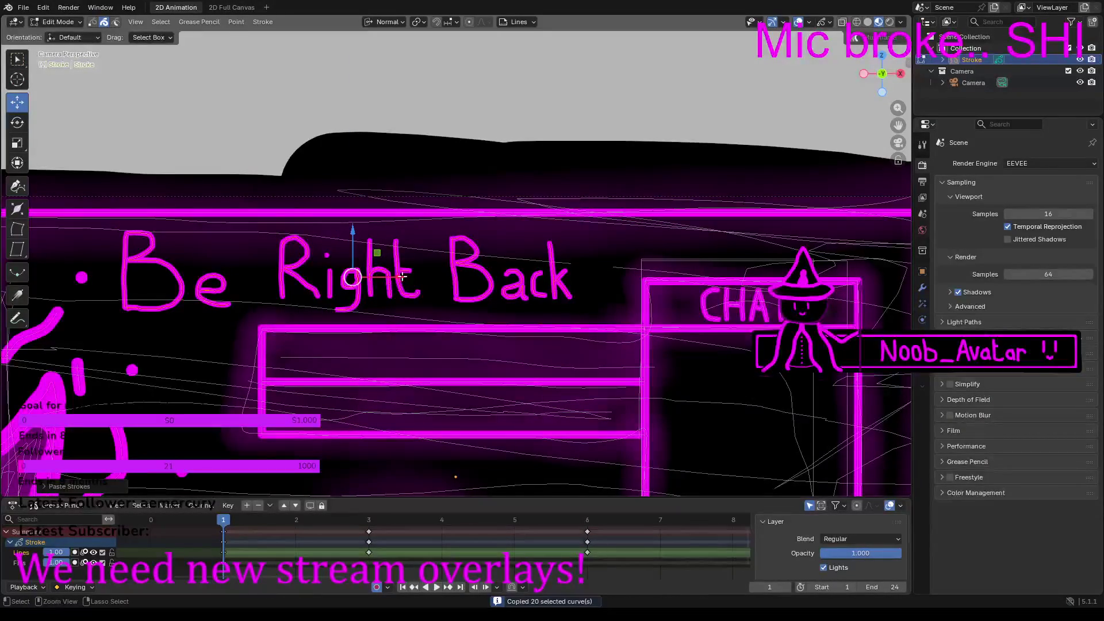
pyautogui.moveTo(406, 281); pyautogui.dragTo(414, 279)
pyautogui.rightClick(414, 279)
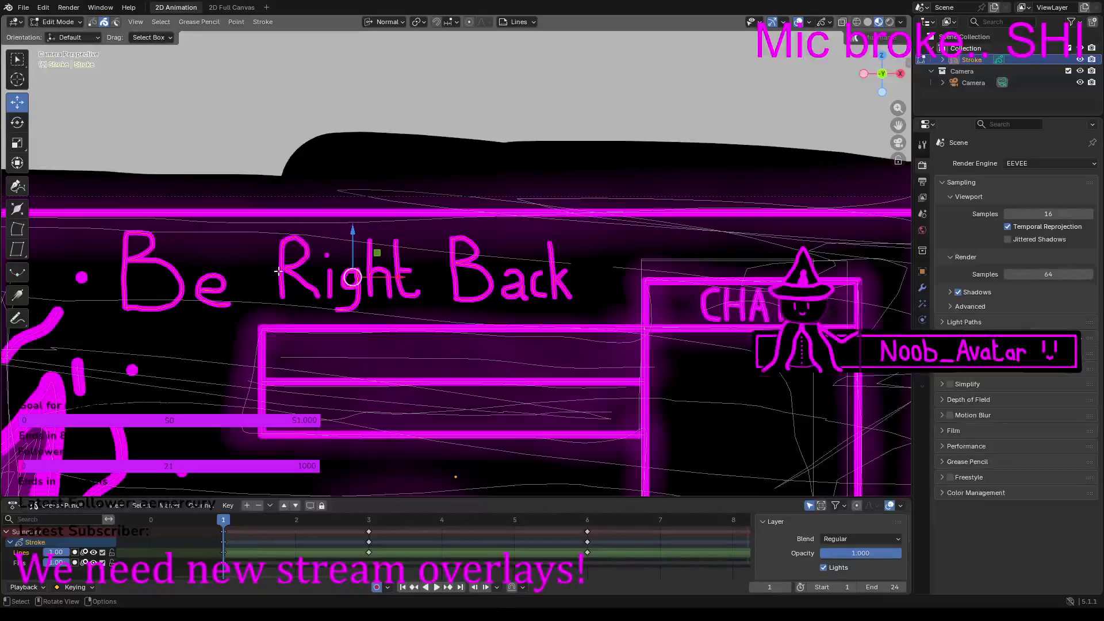
# Step: On frame 3, delete the 'Stream Ended' strokes to make room for 'Be Right Back'
pyautogui.click(368, 518)
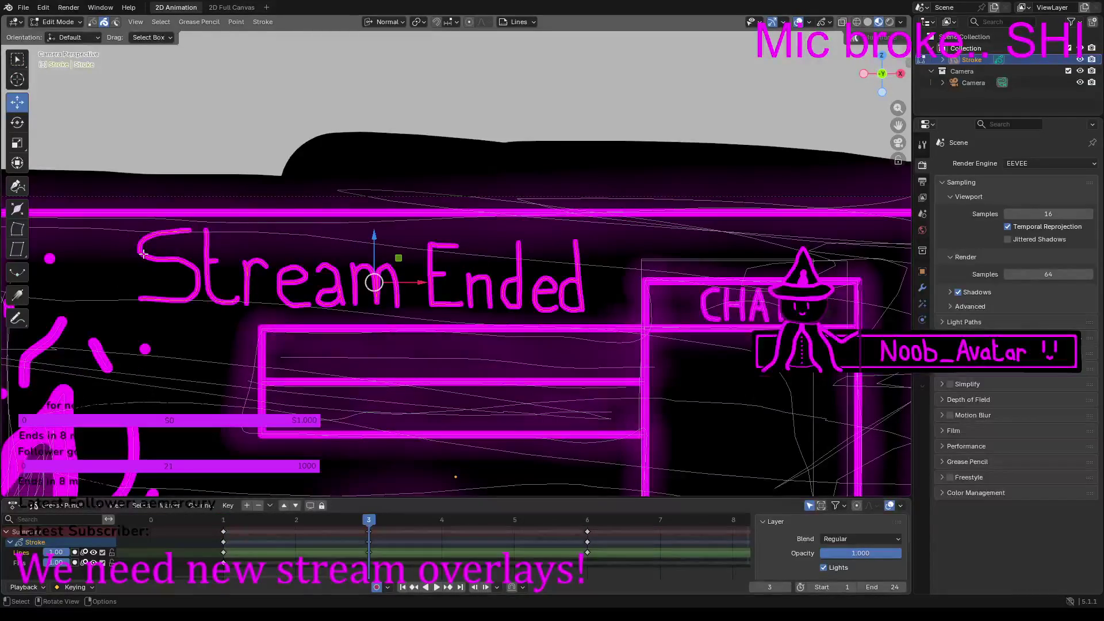
pyautogui.hotkey('alt', 'a')
pyautogui.hotkey('ctrl', 'z')
pyautogui.press('x')
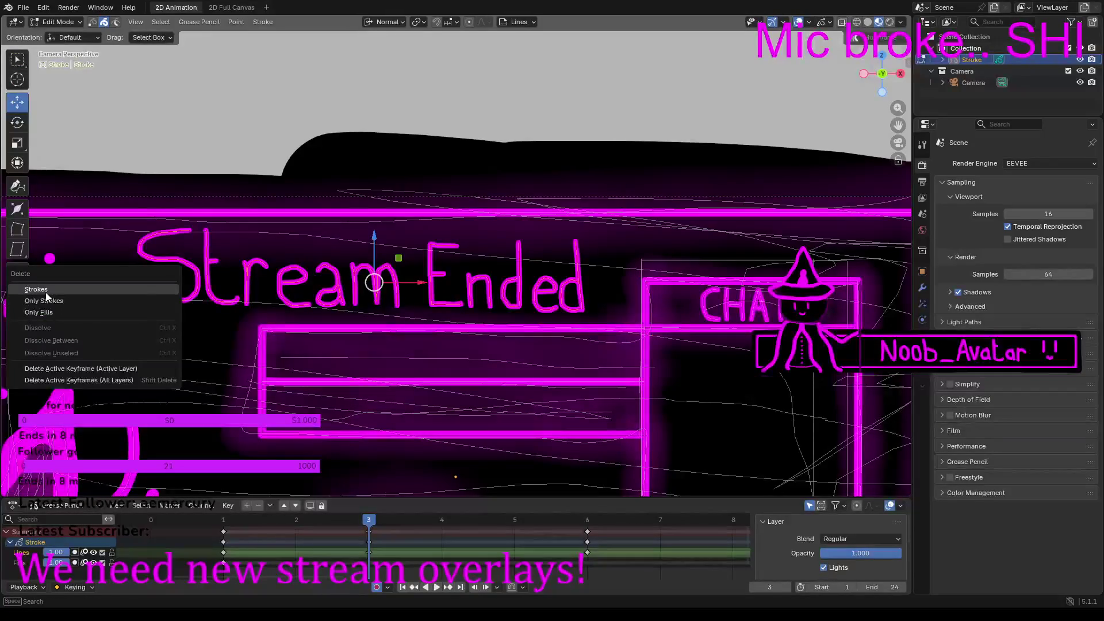
pyautogui.click(46, 291)
pyautogui.hotkey('ctrl', 'z')
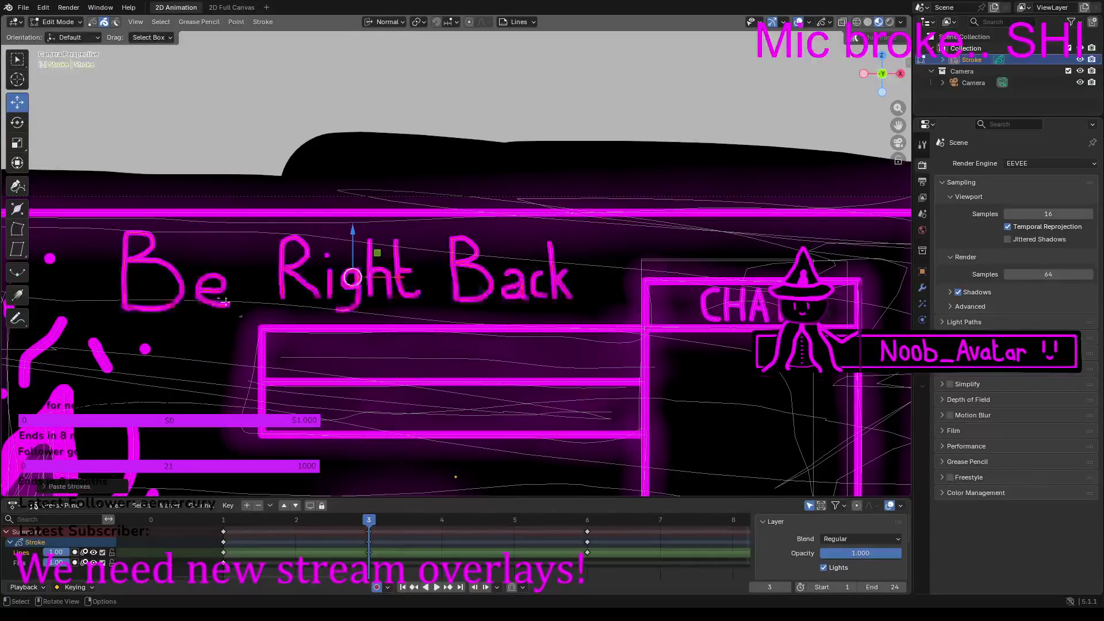
# Step: On frame 6, replace 'Stream Ended' with the pasted 'Be Right Back' strokes and delete the stray dot
pyautogui.click(591, 521)
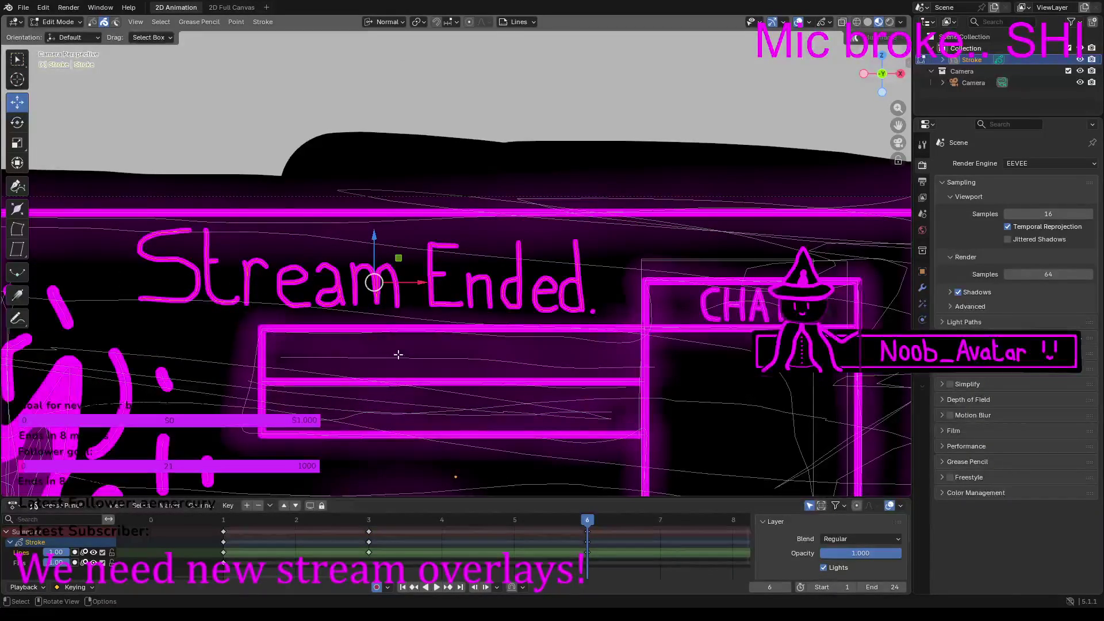
pyautogui.press('x')
pyautogui.click(281, 358)
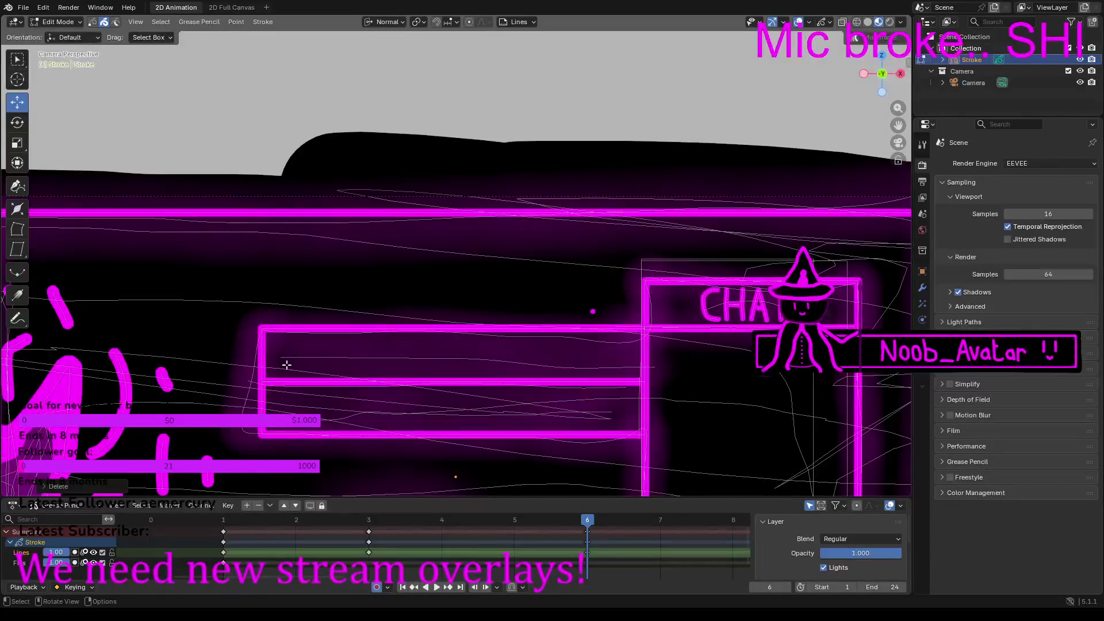
pyautogui.hotkey('ctrl', 'v')
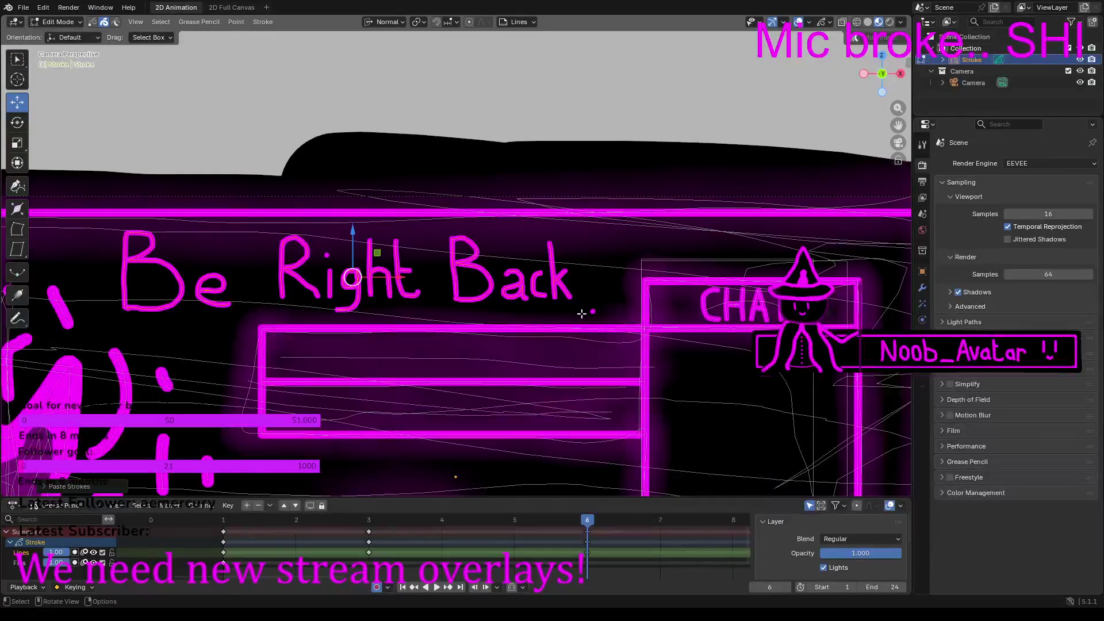
pyautogui.click(591, 311)
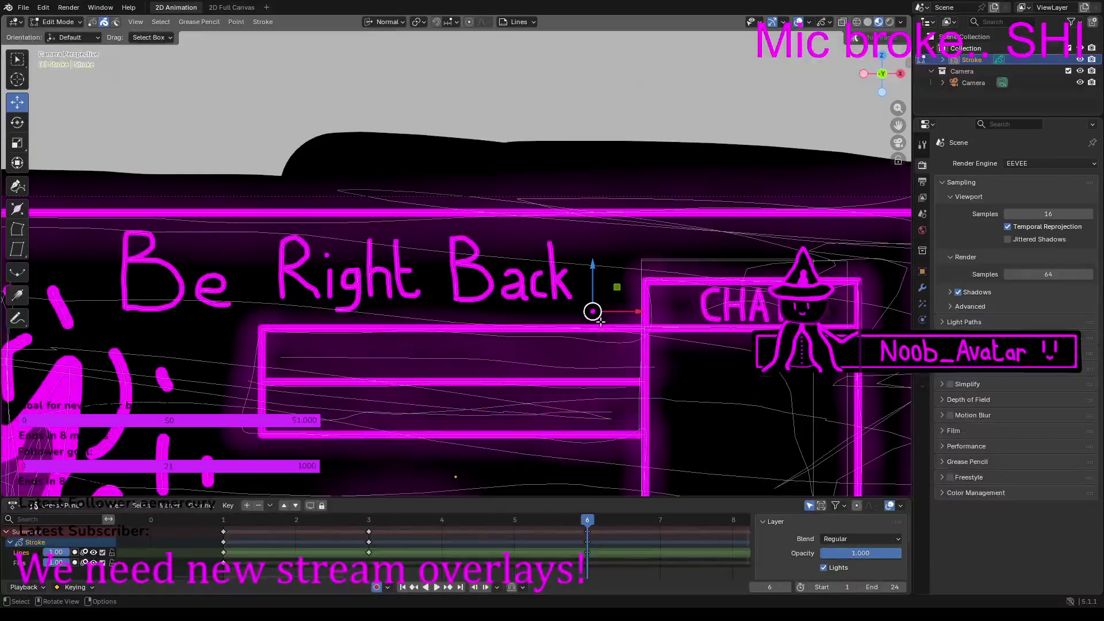
pyautogui.press('x')
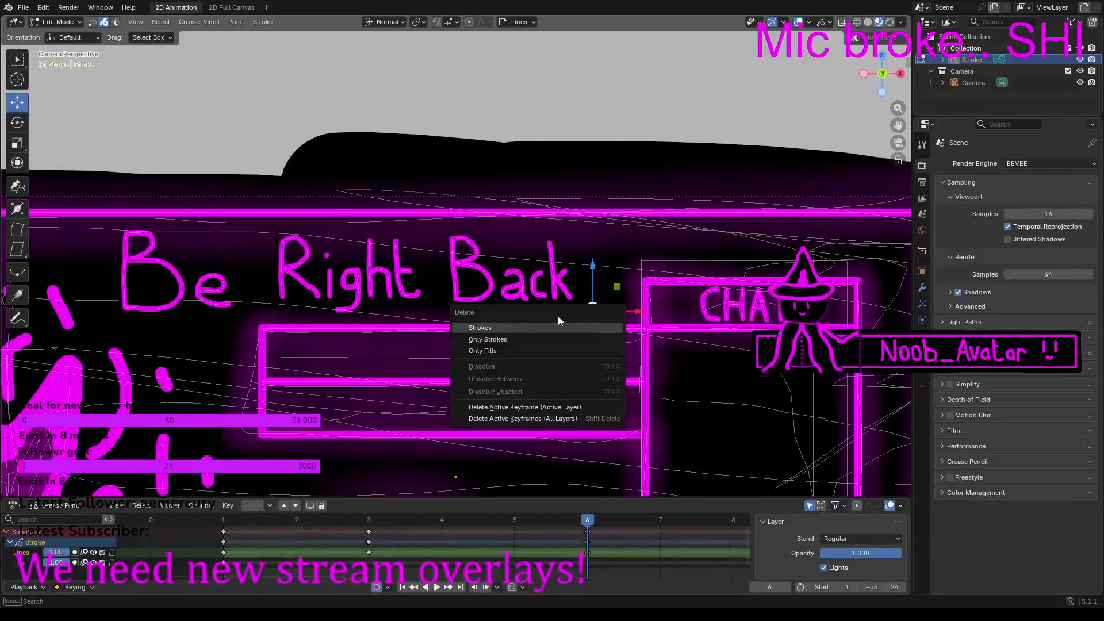
pyautogui.click(499, 330)
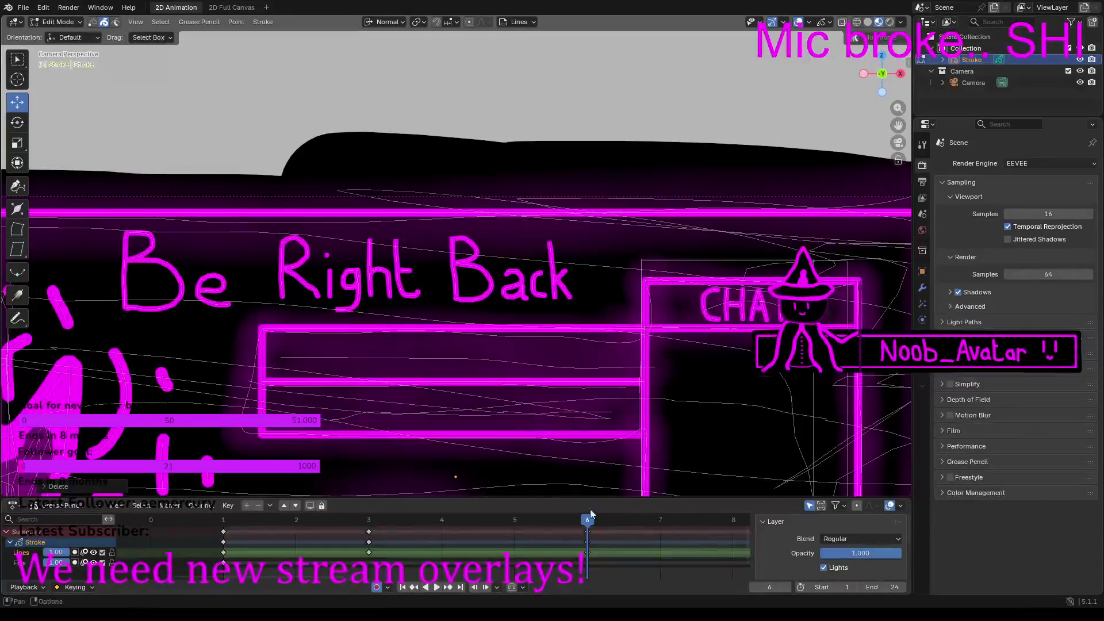
# Step: On frame 9, delete 'Stream Ended.' and its leftover dot, then paste 'Be Right Back'
pyautogui.keyDown('ctrl'); pyautogui.scroll(-5, 335, 582); pyautogui.keyUp('ctrl')
pyautogui.click(447, 519)
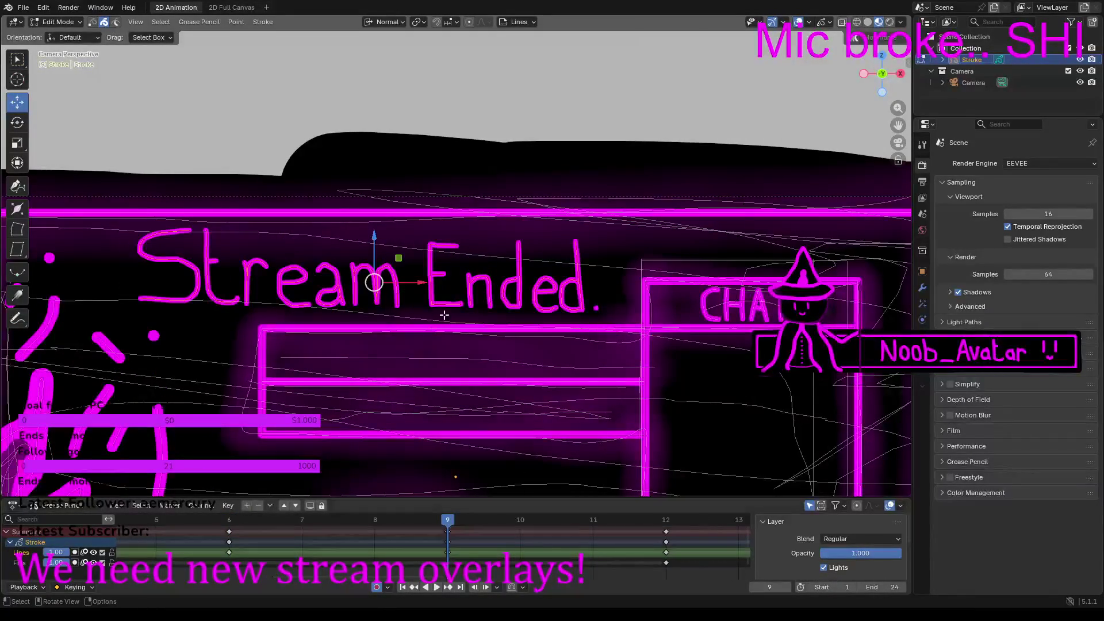
pyautogui.press('x')
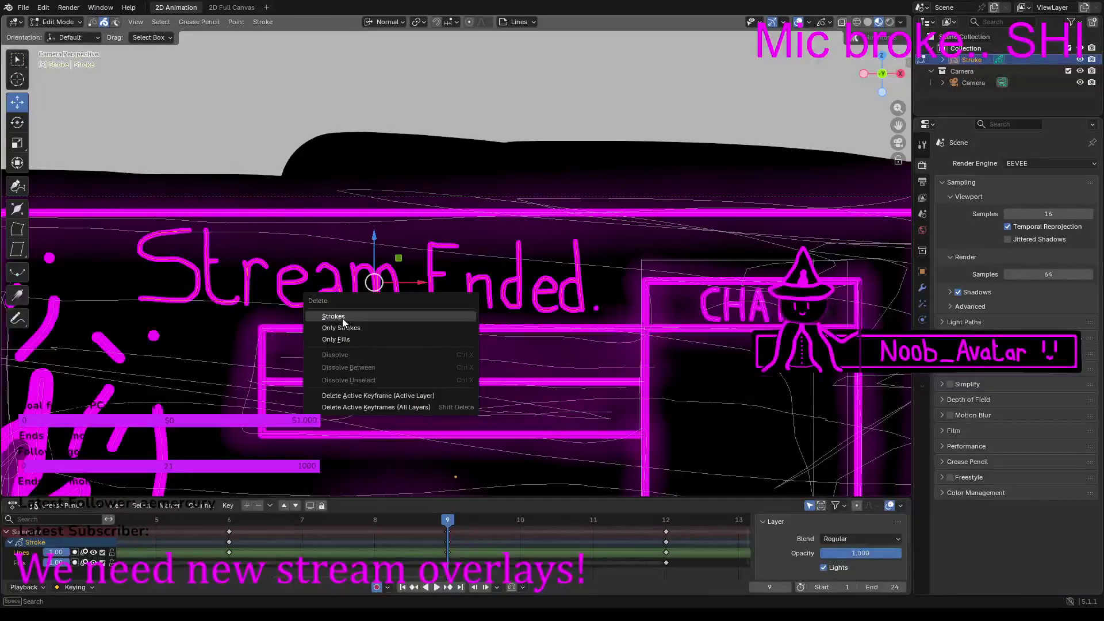
pyautogui.click(343, 319)
pyautogui.click(596, 307)
pyautogui.press('x')
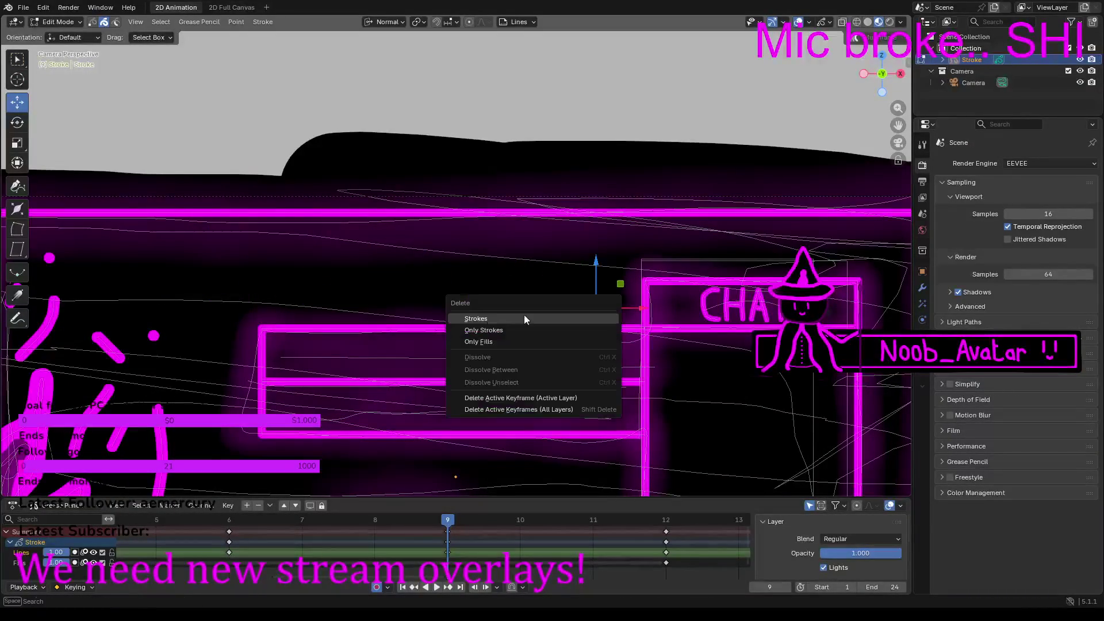
pyautogui.click(479, 320)
pyautogui.hotkey('ctrl', 'v')
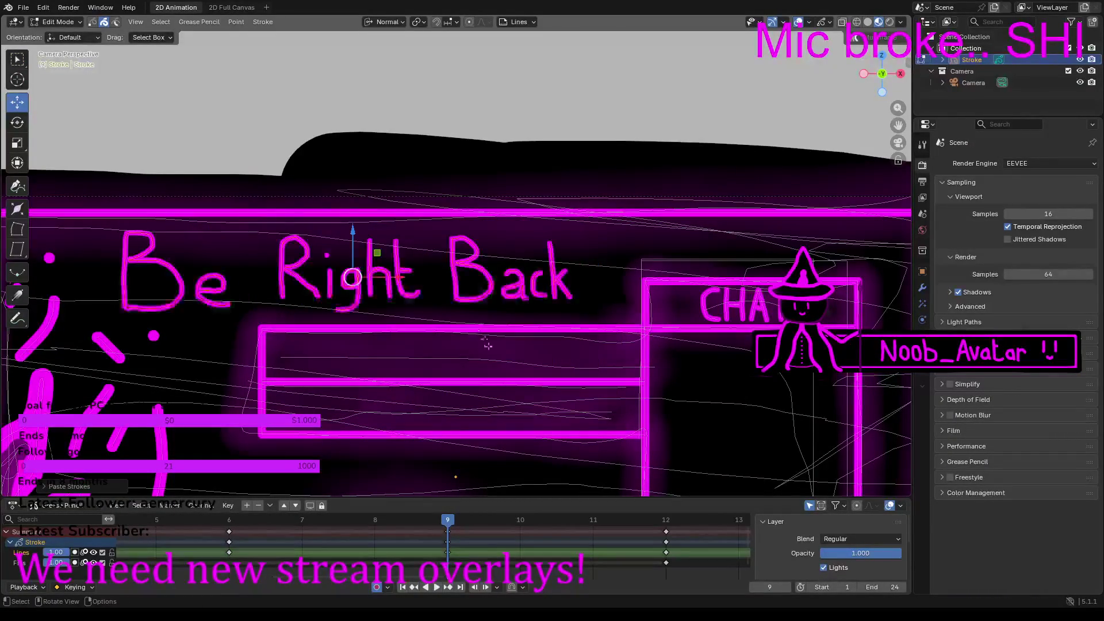
# Step: On frame 12, delete the 'Stream Ended..' strokes and their trailing dots
pyautogui.click(666, 520)
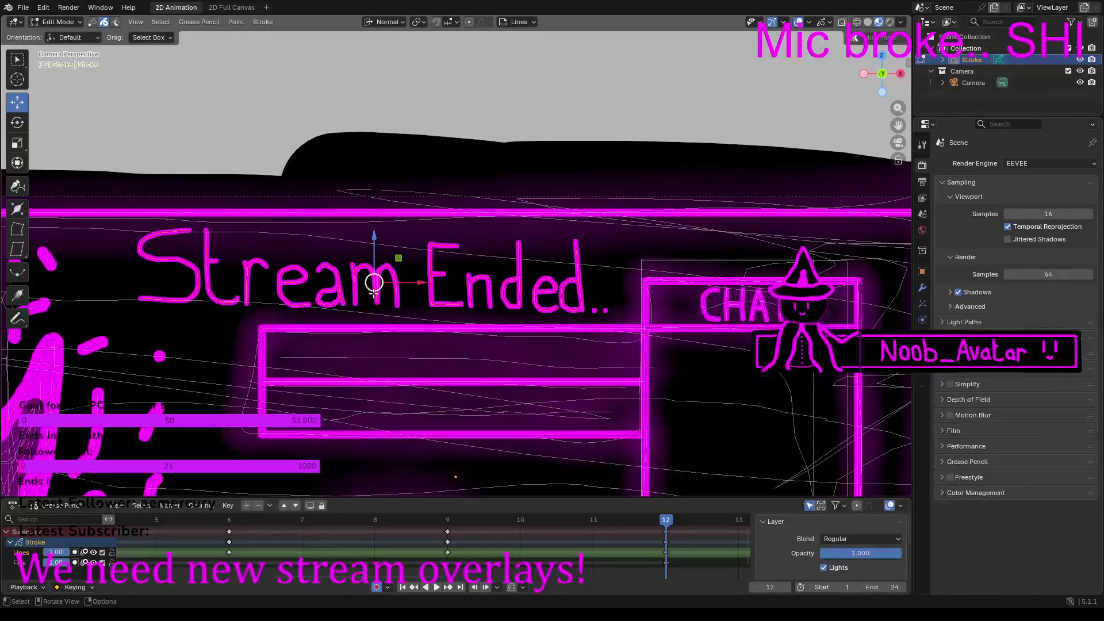
pyautogui.press('x')
pyautogui.click(325, 294)
pyautogui.moveTo(563, 295); pyautogui.dragTo(614, 315)
pyautogui.press('x')
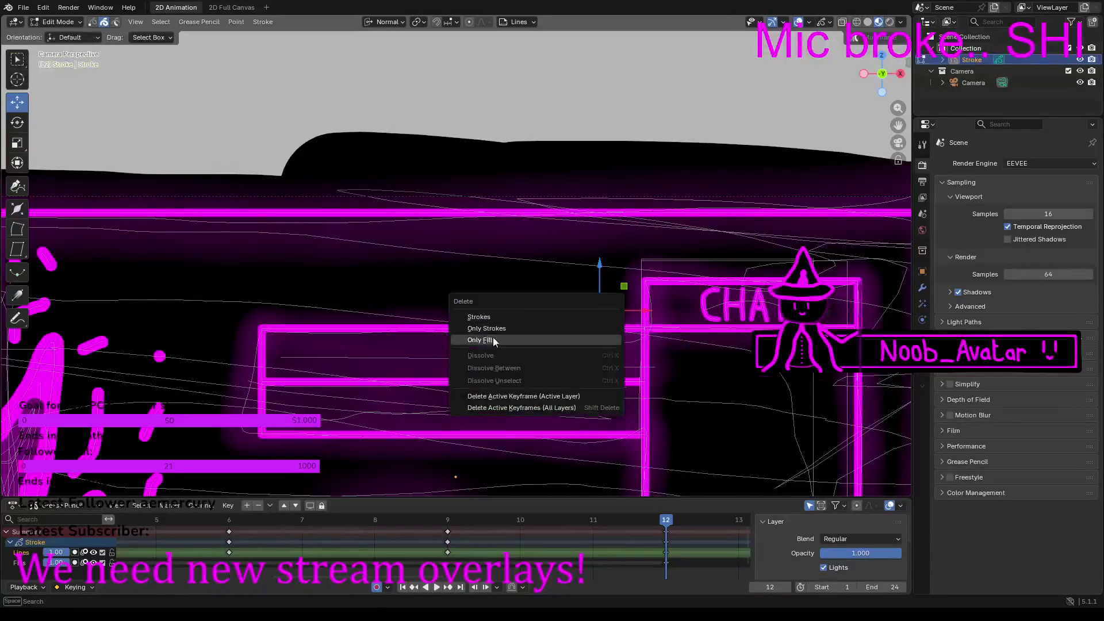
pyautogui.click(478, 317)
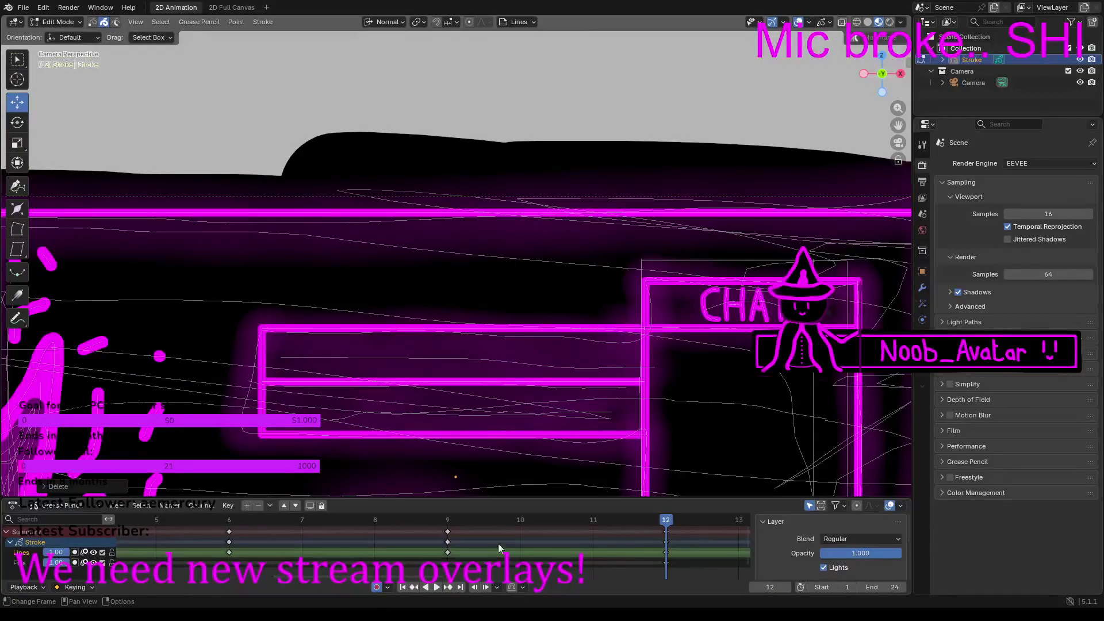
pyautogui.moveTo(404, 576)
pyautogui.mouseDown()
pyautogui.moveTo(592, 566)
pyautogui.moveTo(446, 520)
pyautogui.mouseUp()
# Step: On frame 15, replace 'Stream Ended' and two stray points with the pasted 'Be Right Back' strokes
pyautogui.click(205, 520)
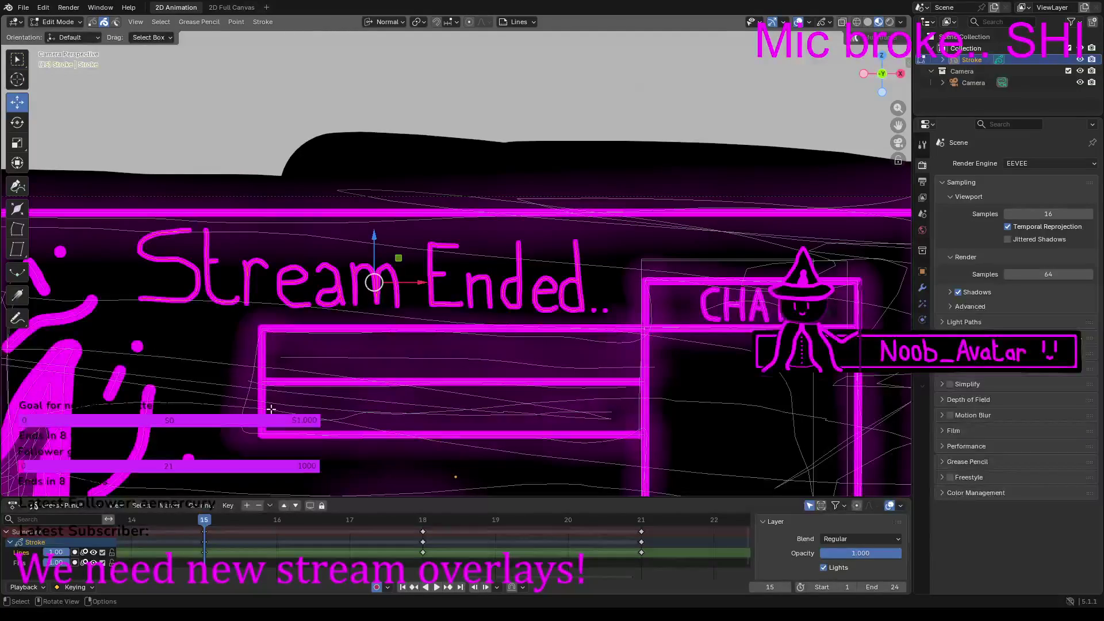
pyautogui.press('x')
pyautogui.click(171, 409)
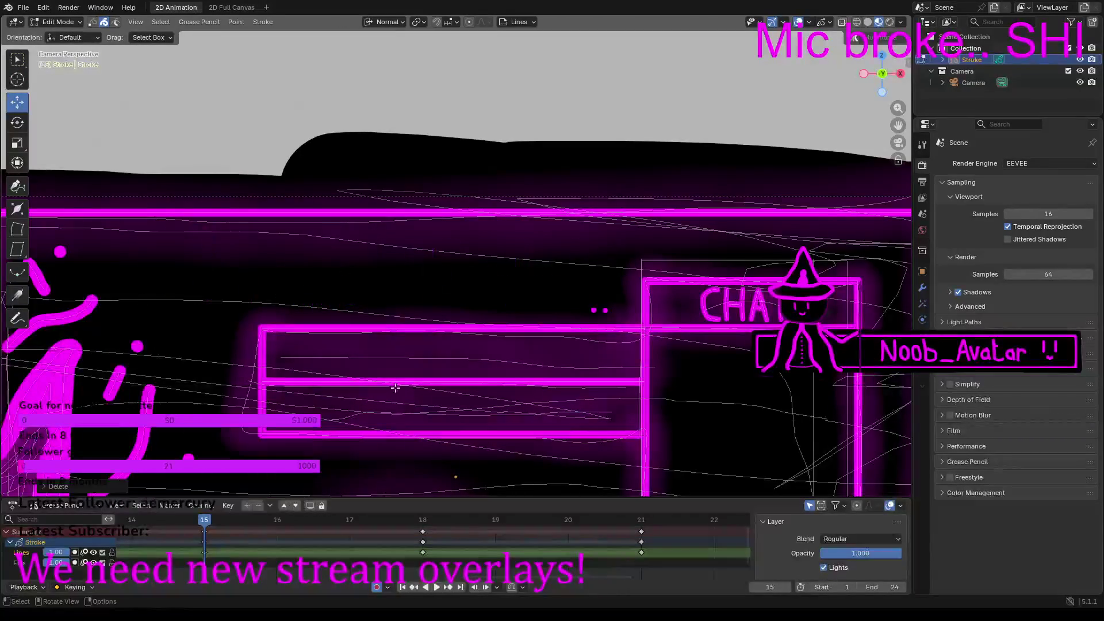
pyautogui.moveTo(579, 296); pyautogui.dragTo(619, 322)
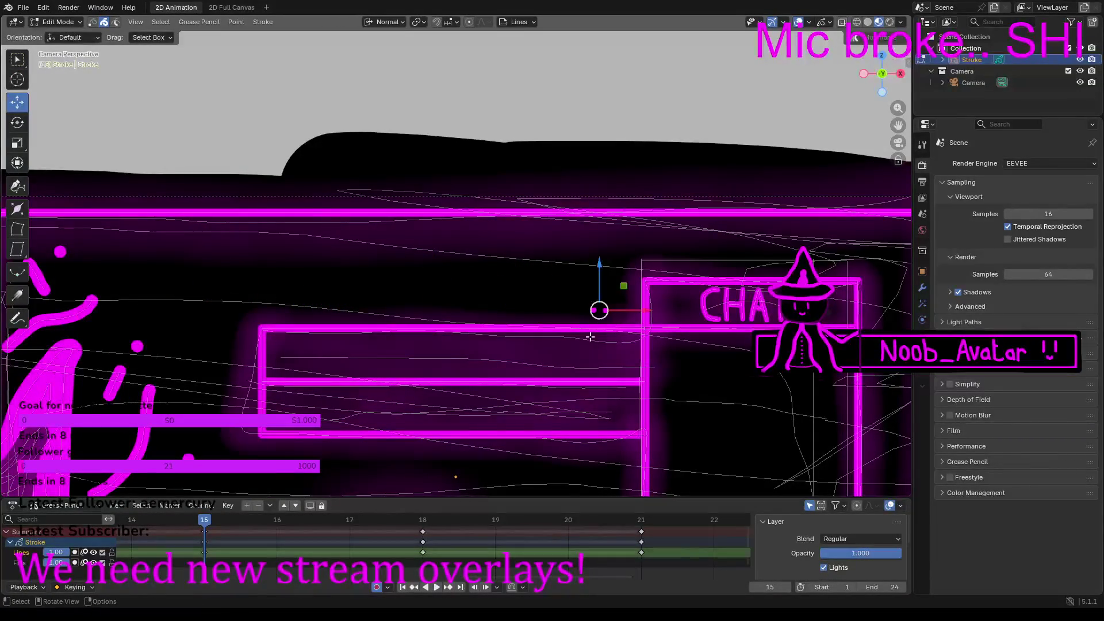
pyautogui.press('x')
pyautogui.click(438, 355)
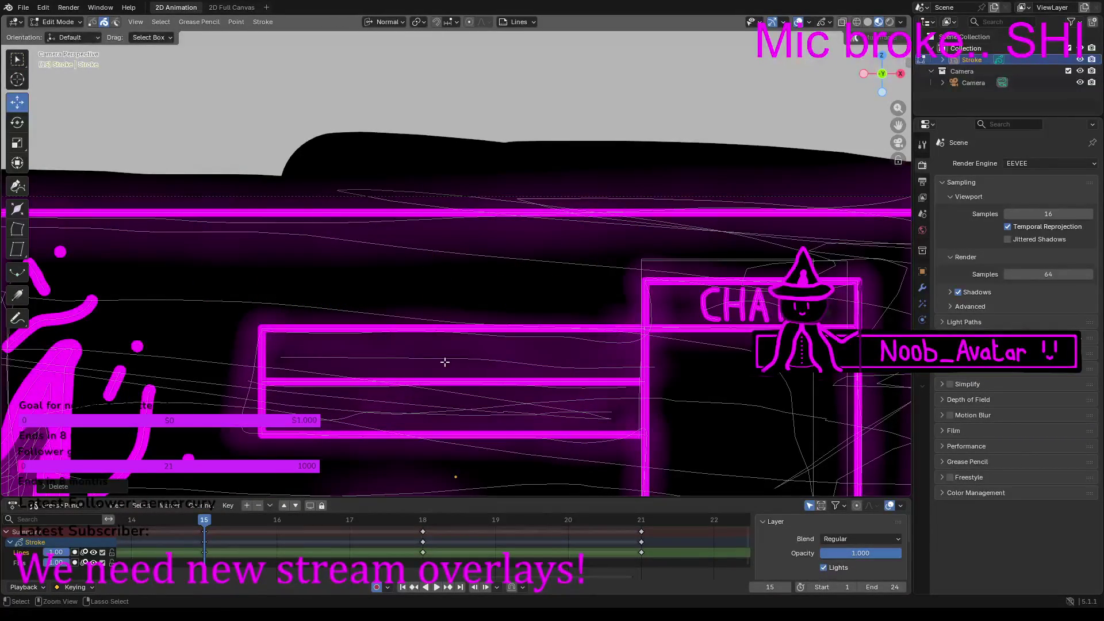
pyautogui.hotkey('ctrl', 'v')
# Step: On frame 18, delete the 'Stream Ended' strokes and leftovers, then paste 'Be Right Back'
pyautogui.click(426, 518)
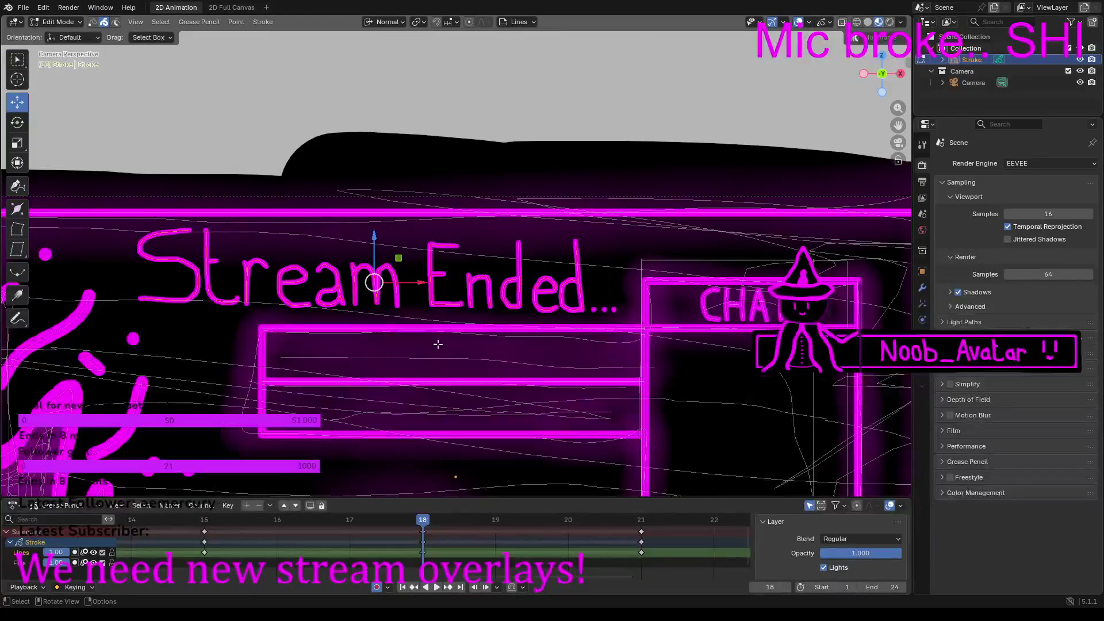
pyautogui.press('x')
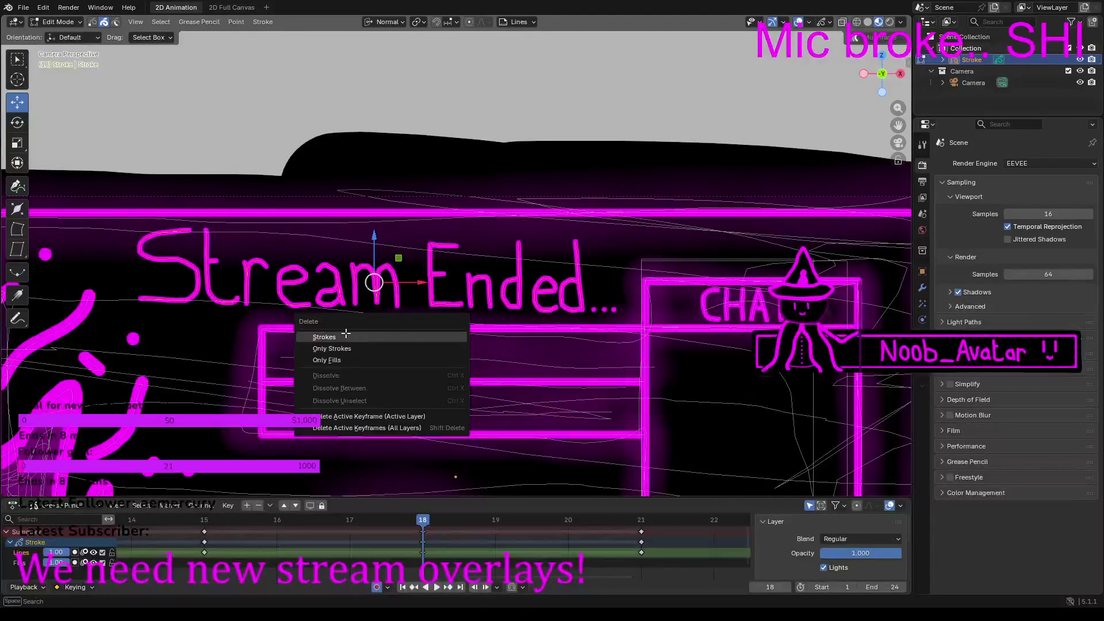
pyautogui.click(345, 336)
pyautogui.press('x')
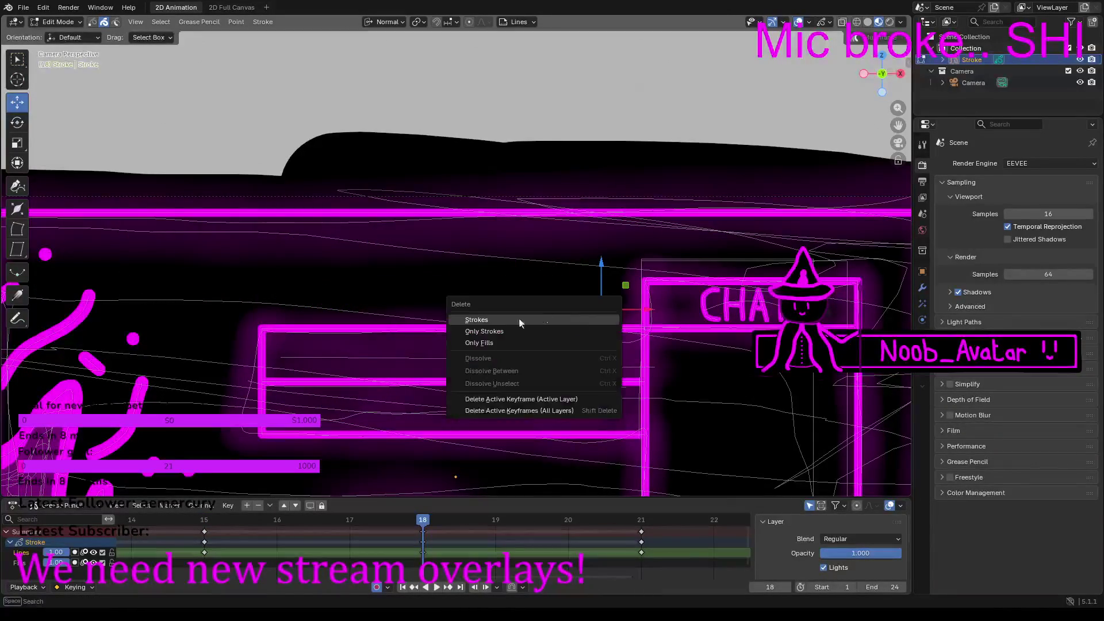
pyautogui.click(486, 331)
pyautogui.hotkey('ctrl', 'v')
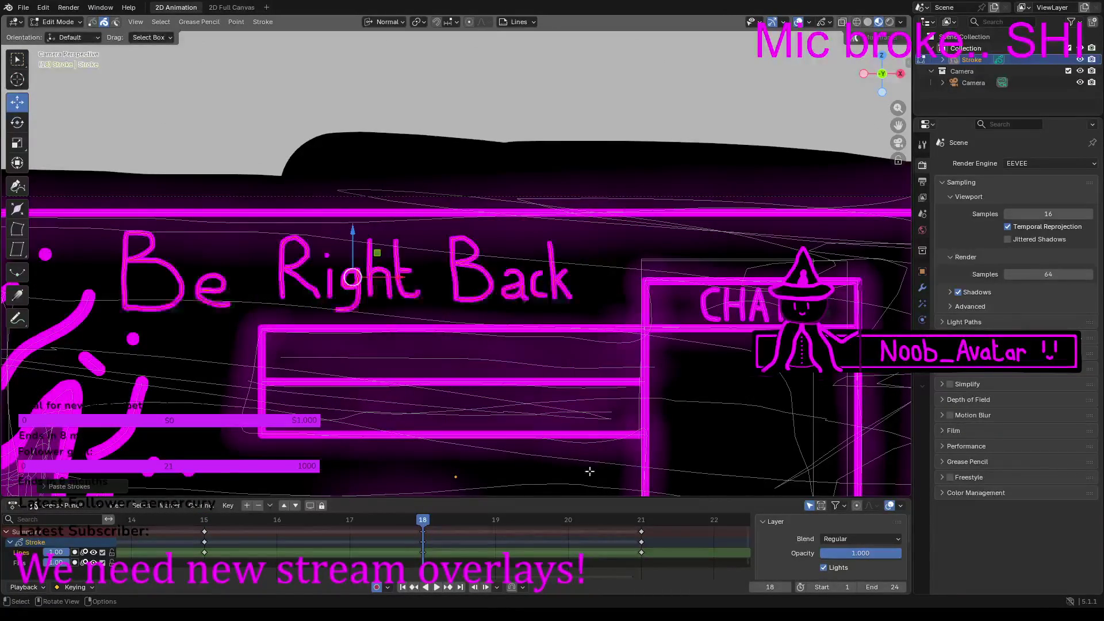
# Step: On frame 21, replace 'Stream Ended' and its stray points with the pasted 'Be Right Back' strokes
pyautogui.click(636, 521)
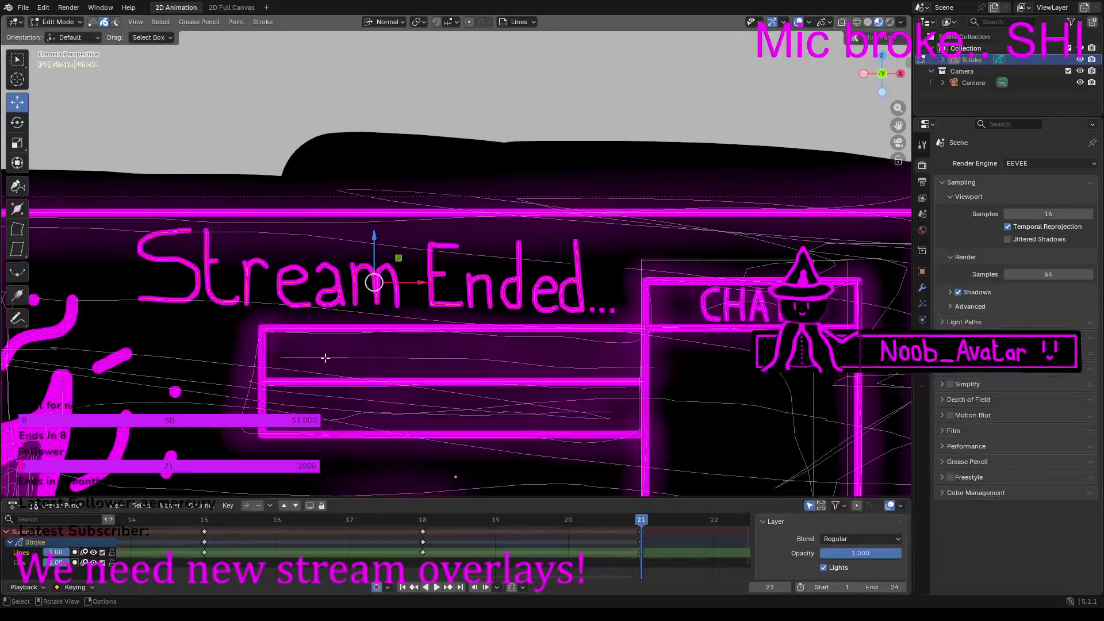
pyautogui.press('x')
pyautogui.click(273, 352)
pyautogui.moveTo(554, 301); pyautogui.dragTo(623, 313)
pyautogui.press('x')
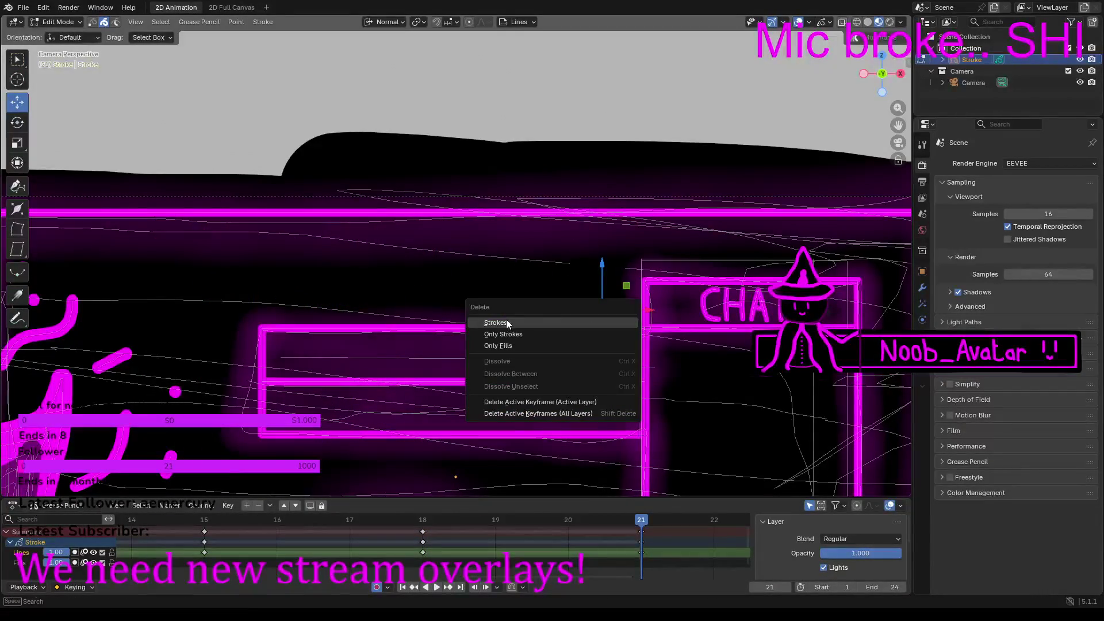
pyautogui.click(506, 319)
pyautogui.hotkey('ctrl', 'v')
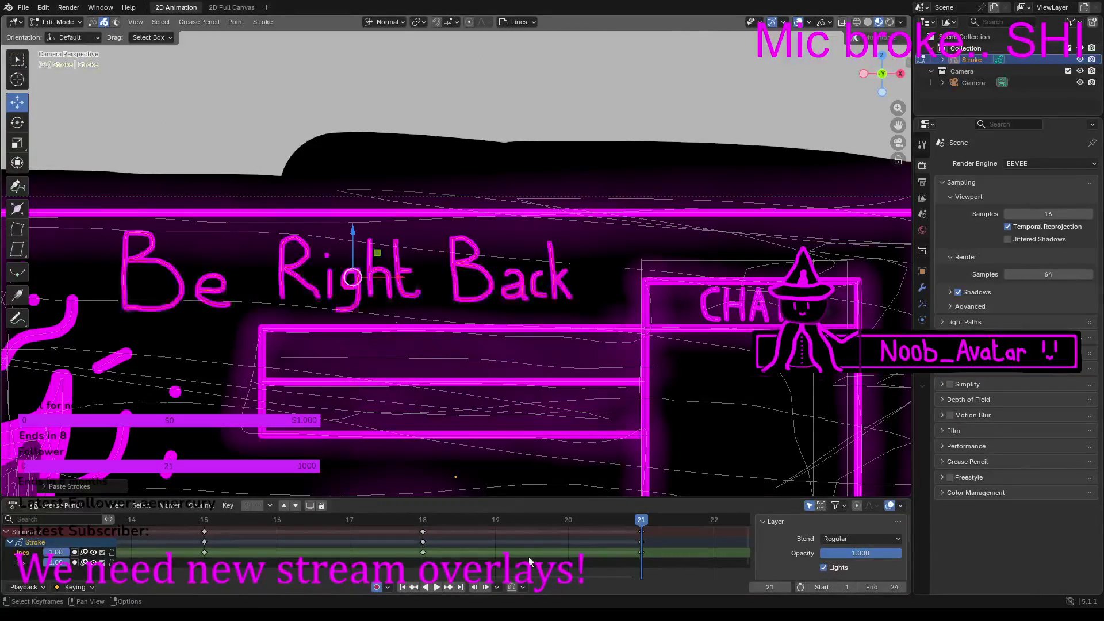
# Step: Switch to Draw Mode and step through frames 6, 9 and 12
pyautogui.moveTo(567, 578)
pyautogui.mouseDown()
pyautogui.moveTo(605, 577)
pyautogui.moveTo(356, 575)
pyautogui.moveTo(286, 554)
pyautogui.moveTo(368, 529)
pyautogui.mouseUp()
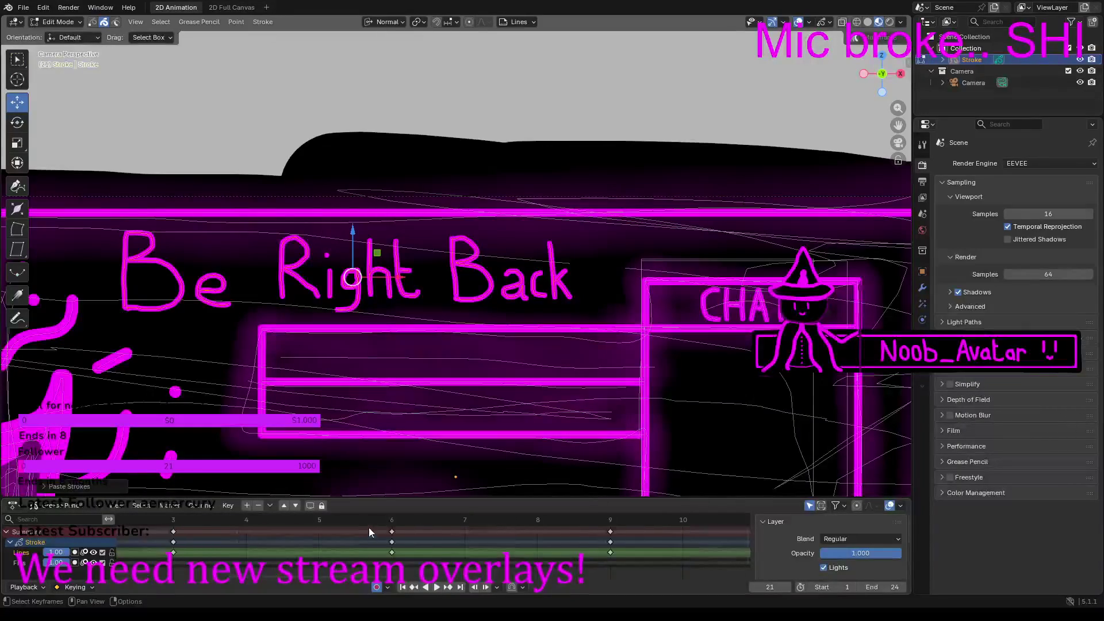
pyautogui.click(391, 520)
pyautogui.click(58, 22)
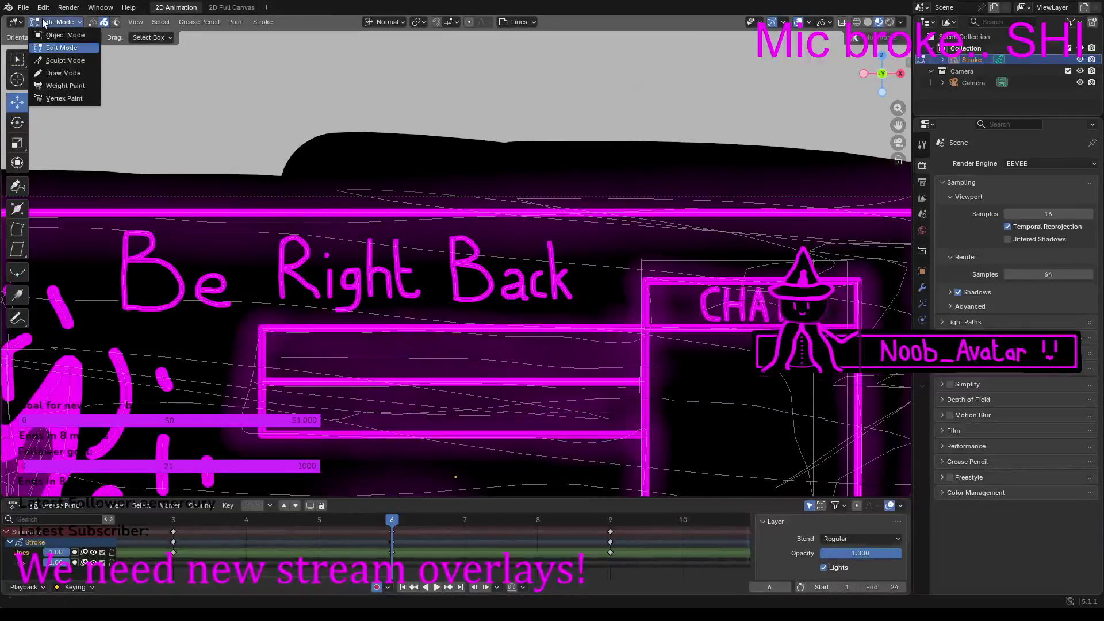
pyautogui.click(58, 73)
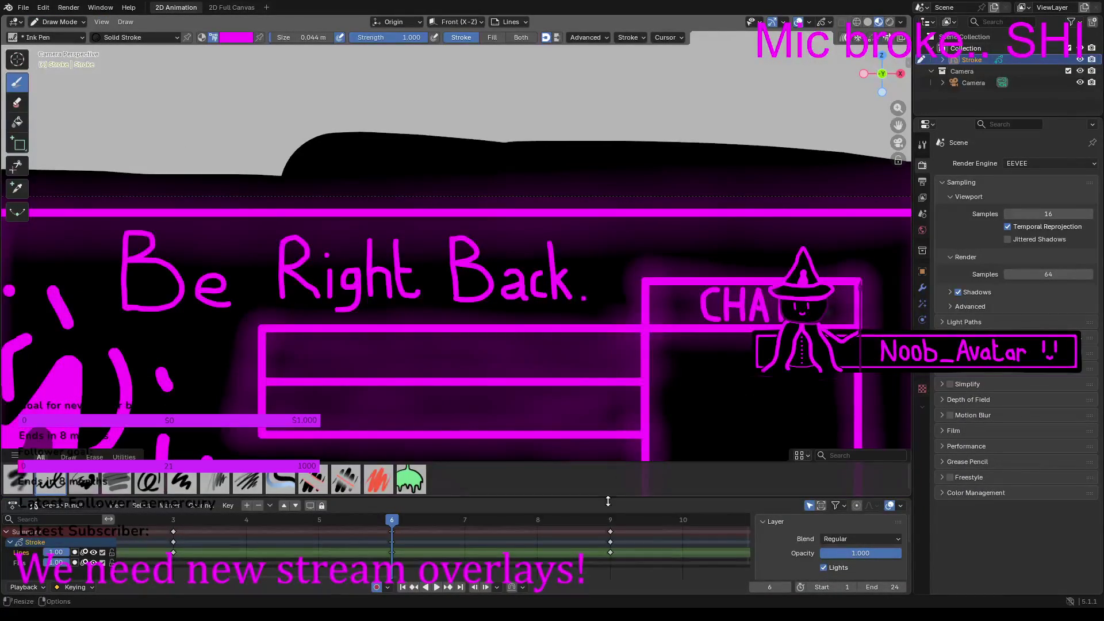
pyautogui.click(610, 517)
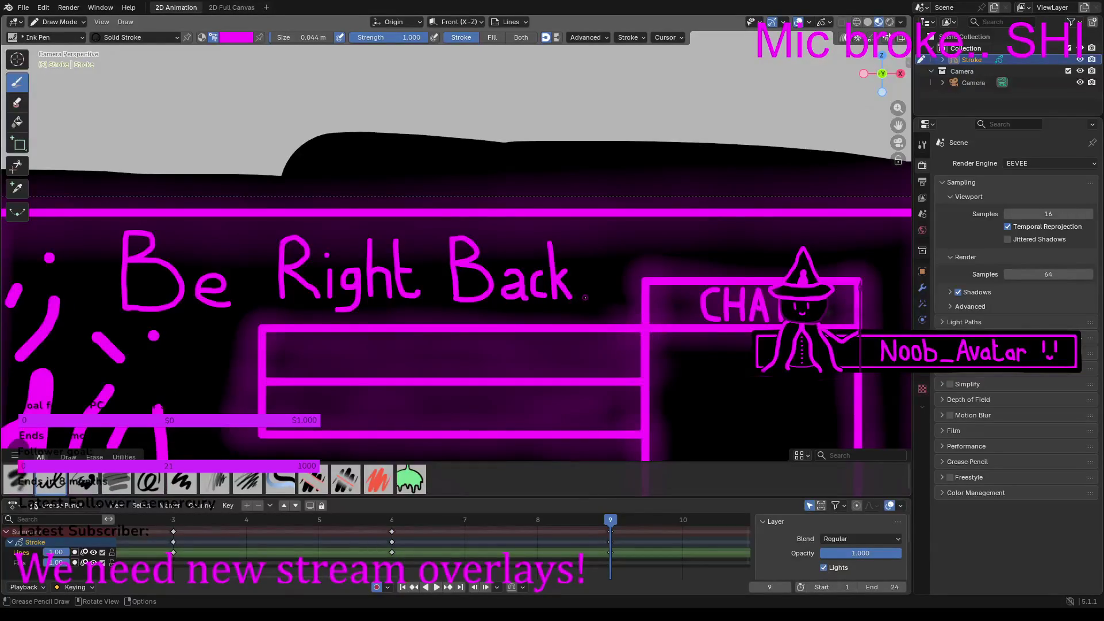
pyautogui.hscroll(7, 459, 576)
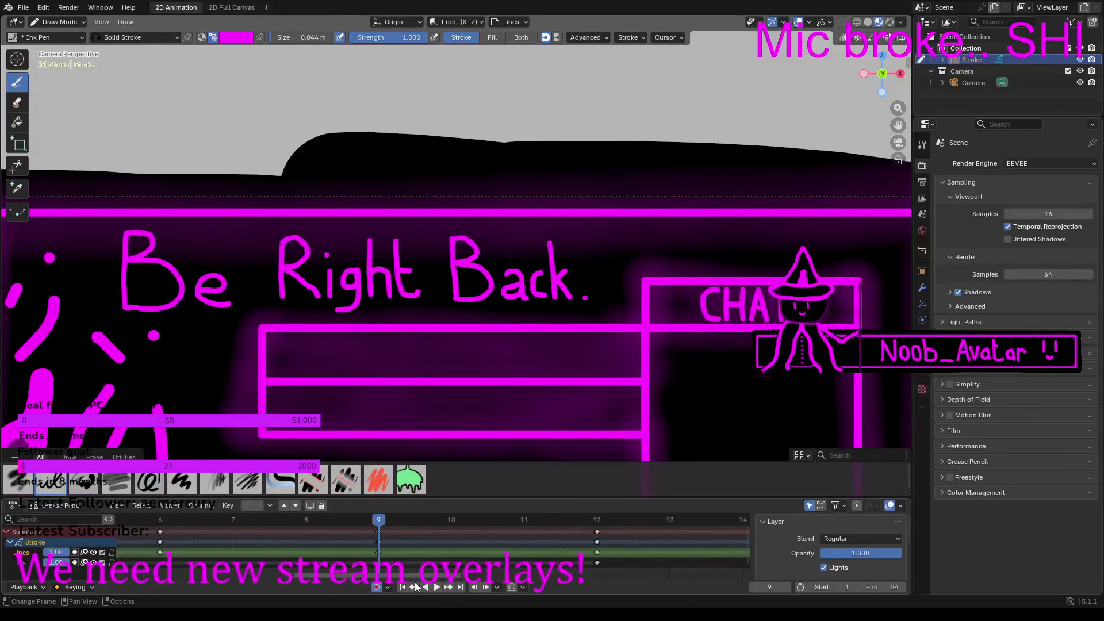
pyautogui.click(427, 521)
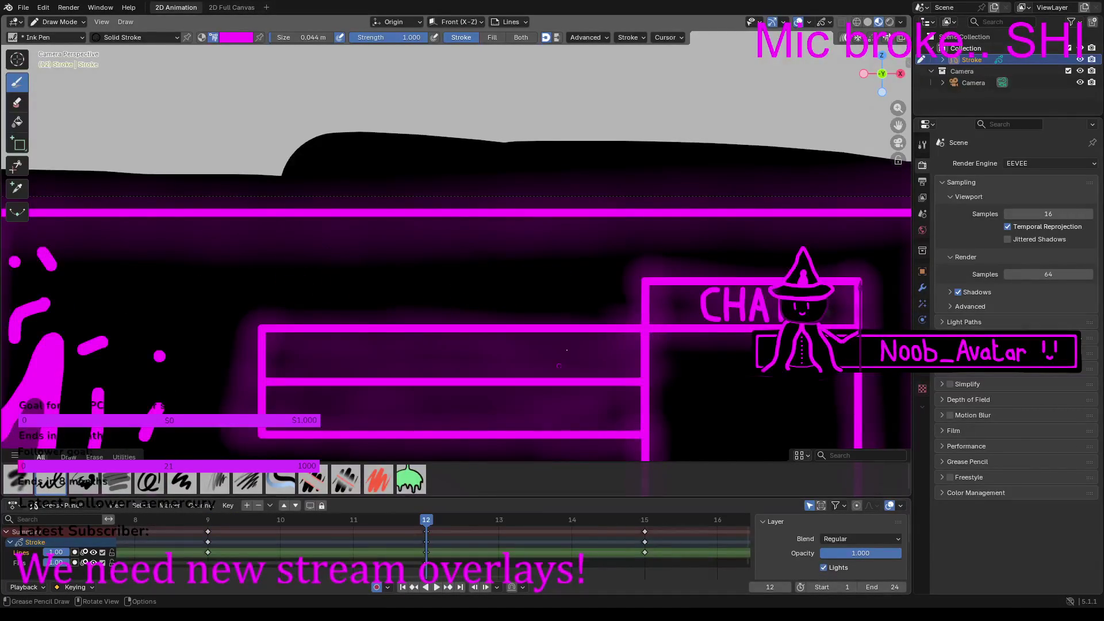
pyautogui.hotkey('ctrl', 'v')
pyautogui.click(55, 22)
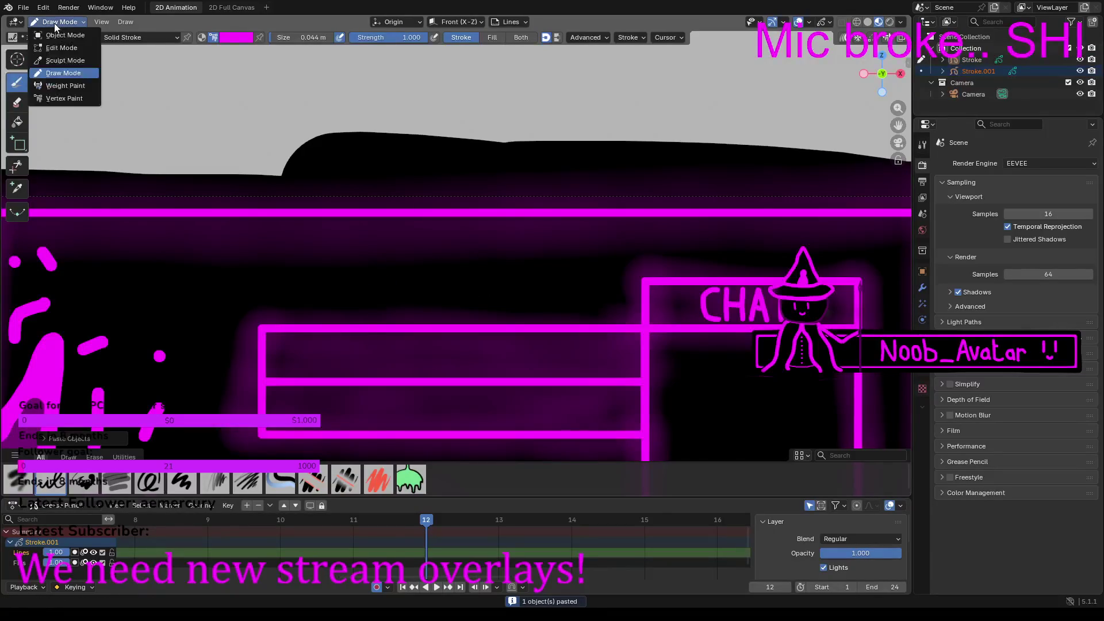
pyautogui.click(61, 47)
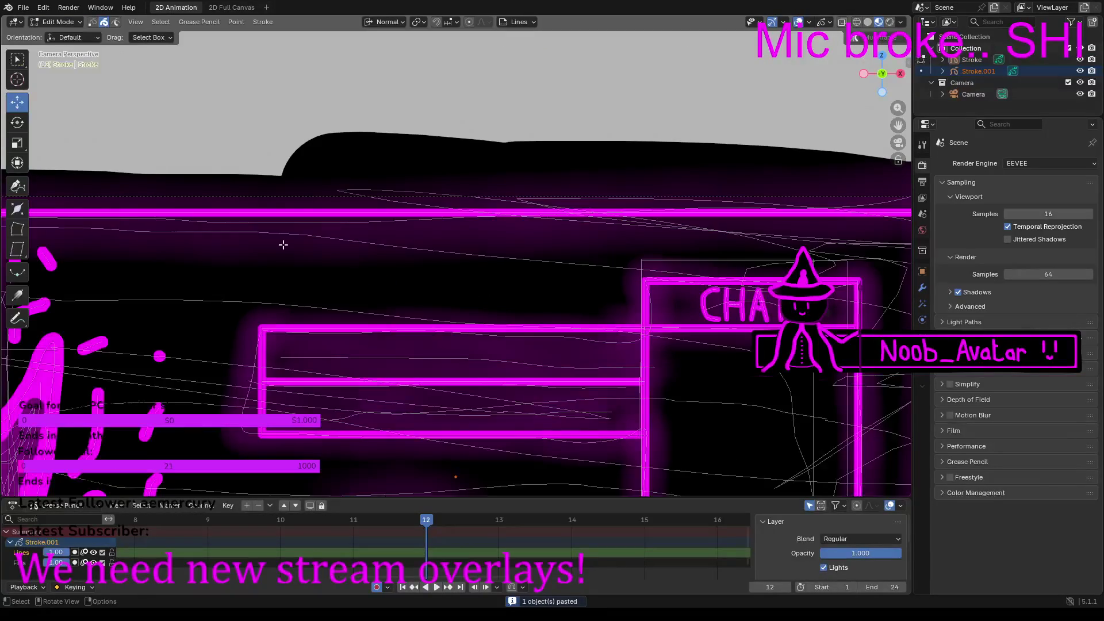
pyautogui.click(56, 21)
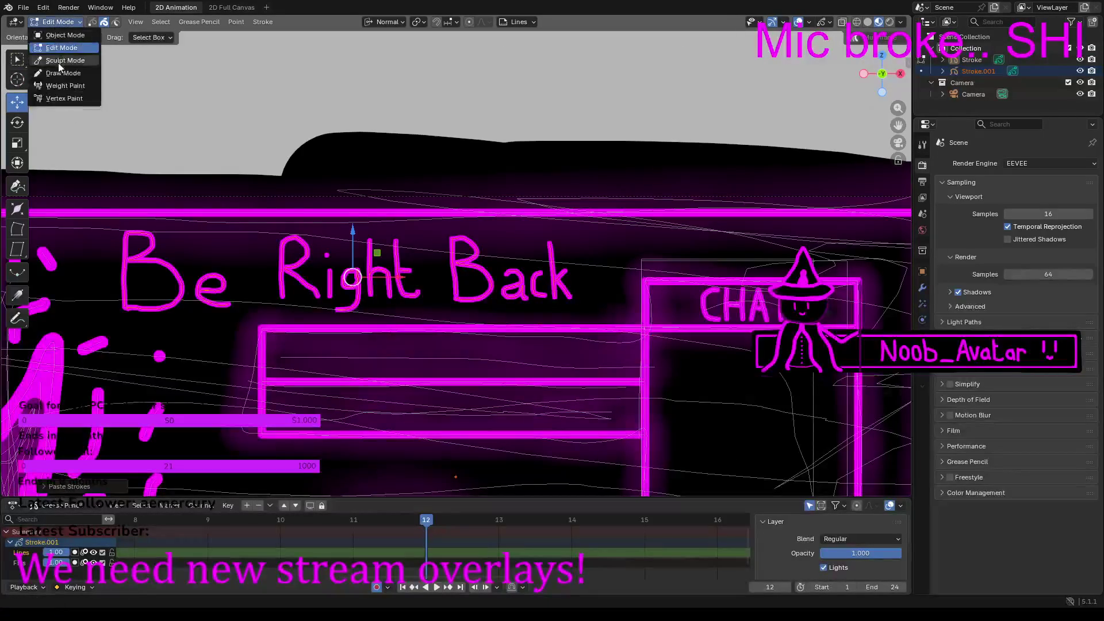
pyautogui.click(63, 75)
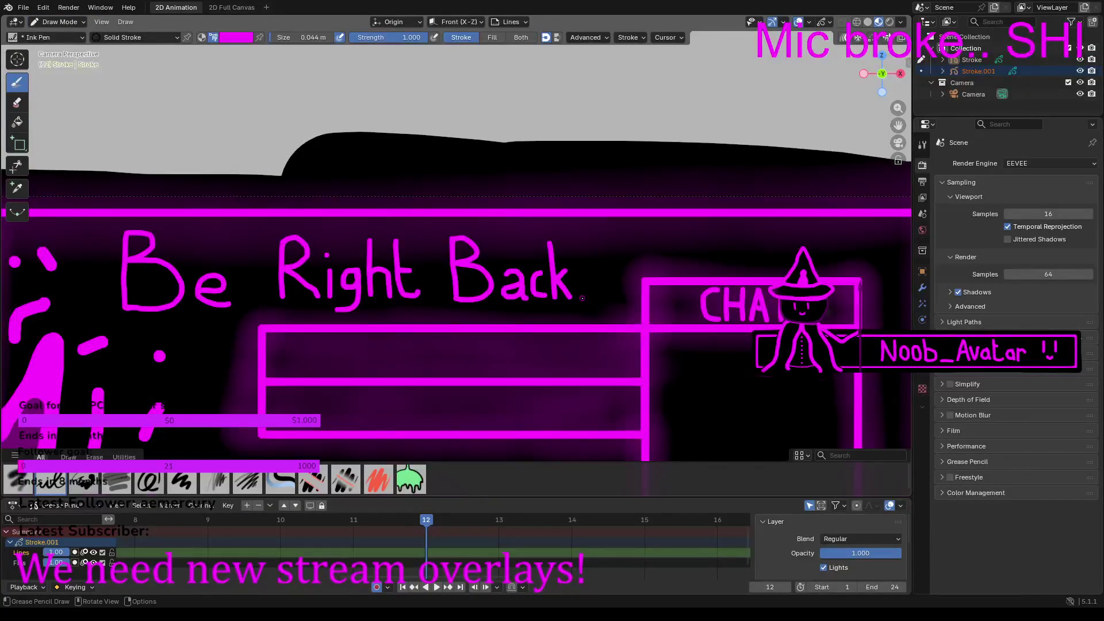
pyautogui.keyDown('ctrl'); pyautogui.hscroll(10, 615, 595); pyautogui.keyUp('ctrl')
pyautogui.keyDown('ctrl'); pyautogui.hscroll(-20, 615, 595); pyautogui.keyUp('ctrl')
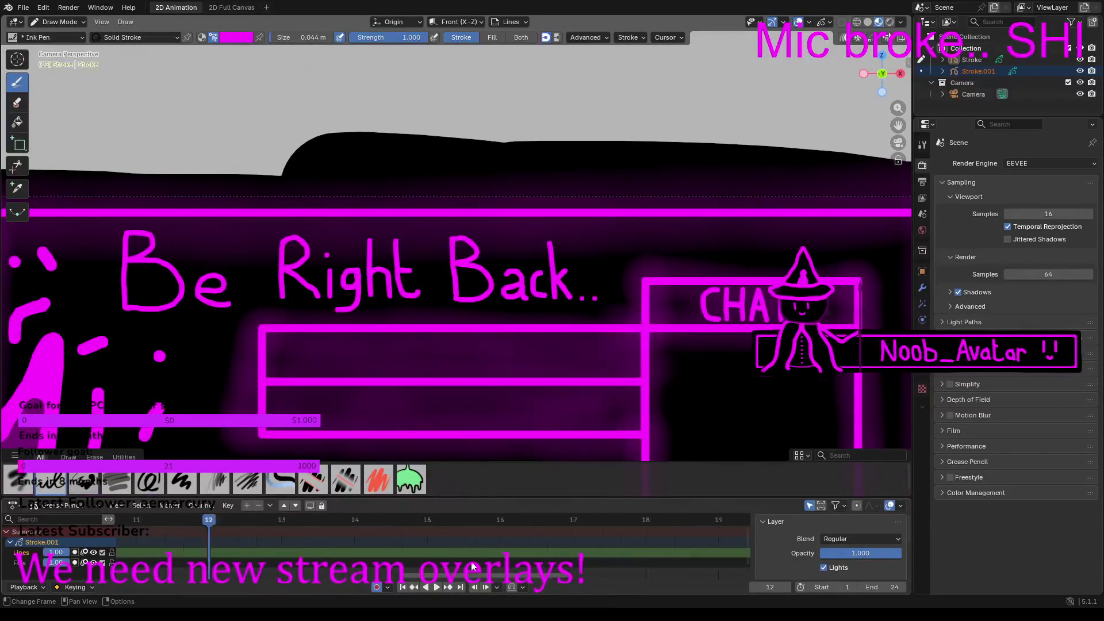
pyautogui.keyDown('ctrl'); pyautogui.hscroll(1, 221, 545); pyautogui.keyUp('ctrl')
pyautogui.hotkey('ctrl', 'z')
pyautogui.hotkey('ctrl', 'z')
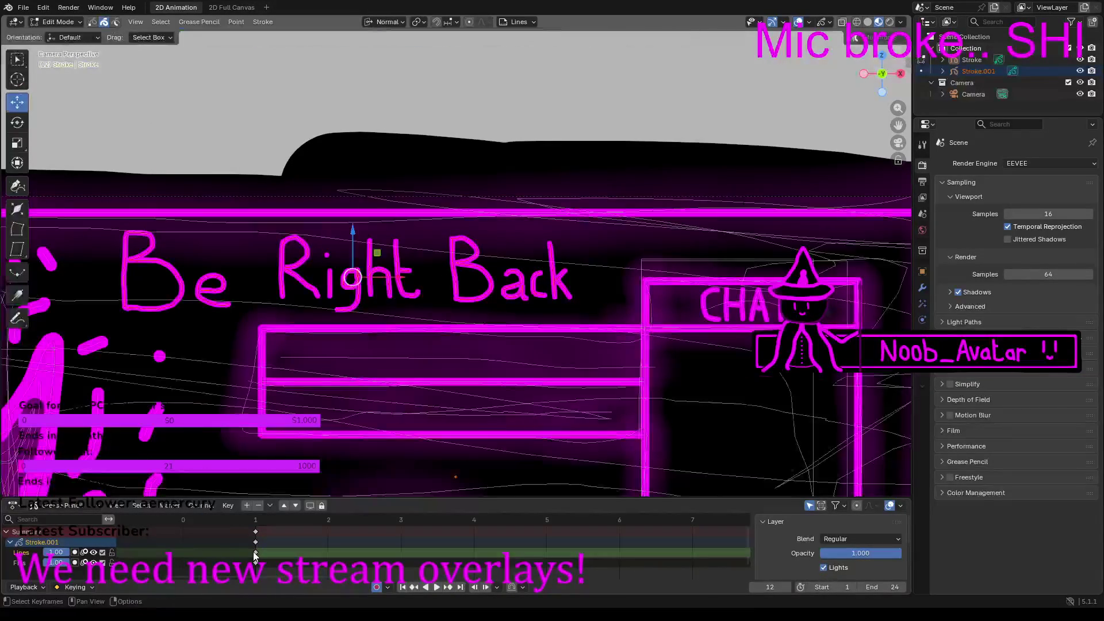
pyautogui.hotkey('ctrl', 'z')
pyautogui.hotkey('ctrl', 'z')
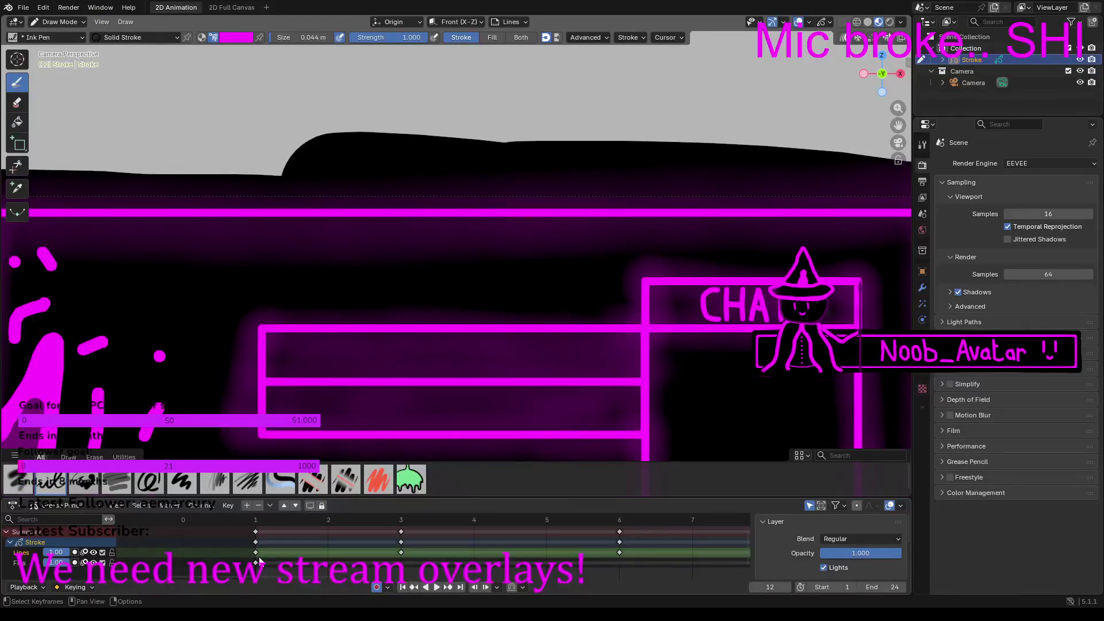
# Step: Step through frames 3–12 and paste the 'Be Right Back' strokes onto frame 12 in Edit Mode, returning to Draw Mode
pyautogui.keyDown('ctrl'); pyautogui.hscroll(2, 293, 578); pyautogui.keyUp('ctrl')
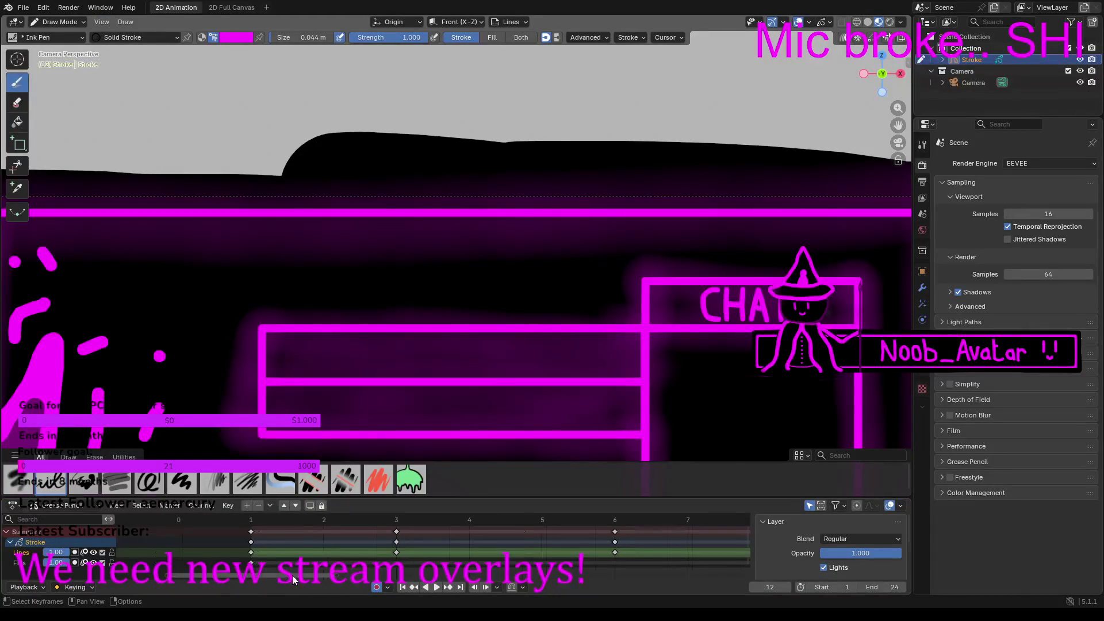
pyautogui.click(305, 522)
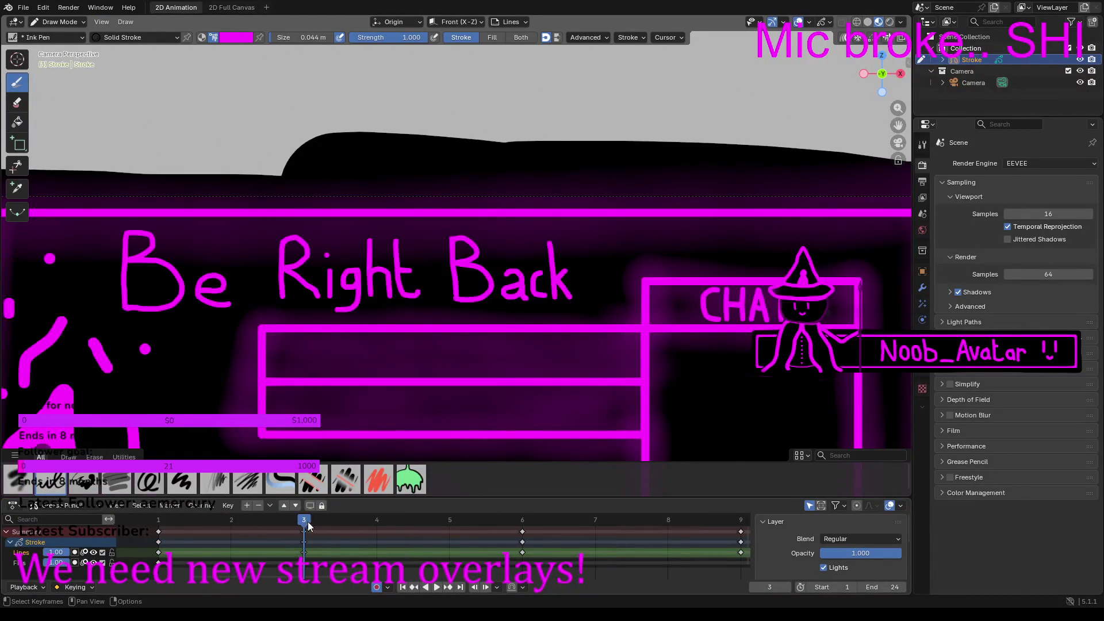
pyautogui.click(521, 519)
pyautogui.keyDown('ctrl'); pyautogui.hscroll(3, 343, 575); pyautogui.keyUp('ctrl')
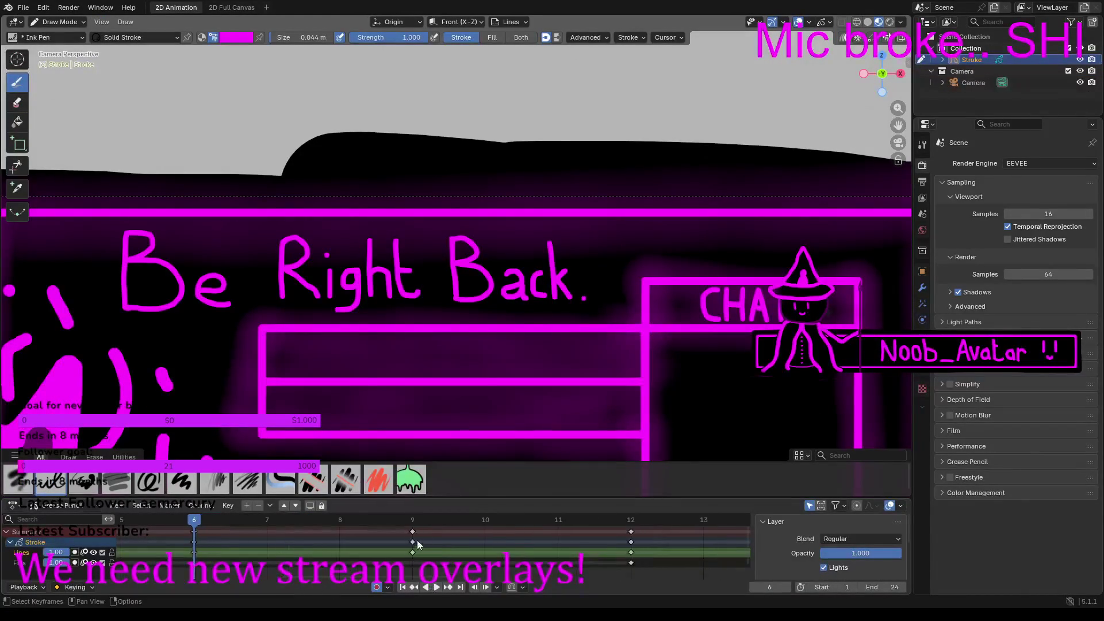
pyautogui.click(405, 519)
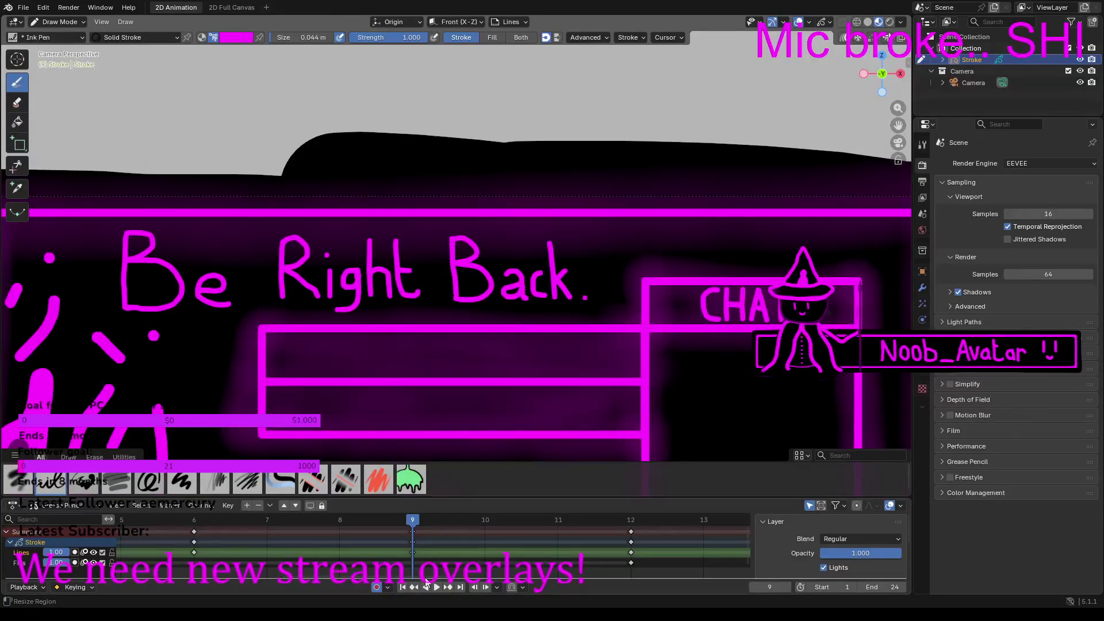
pyautogui.keyDown('ctrl'); pyautogui.hscroll(3, 408, 574); pyautogui.keyUp('ctrl')
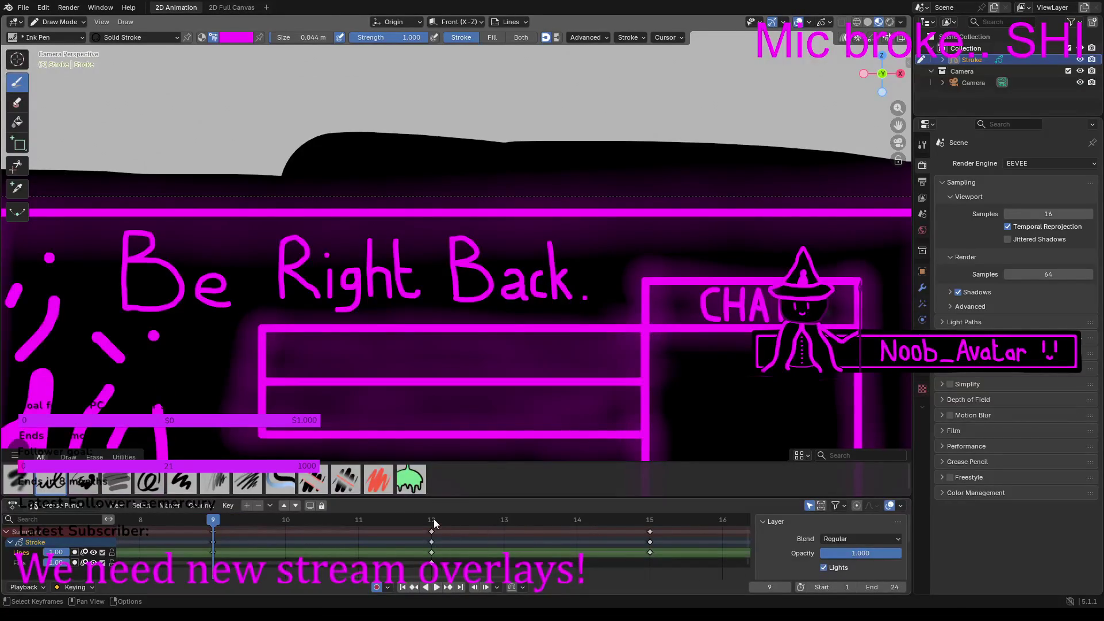
pyautogui.click(431, 519)
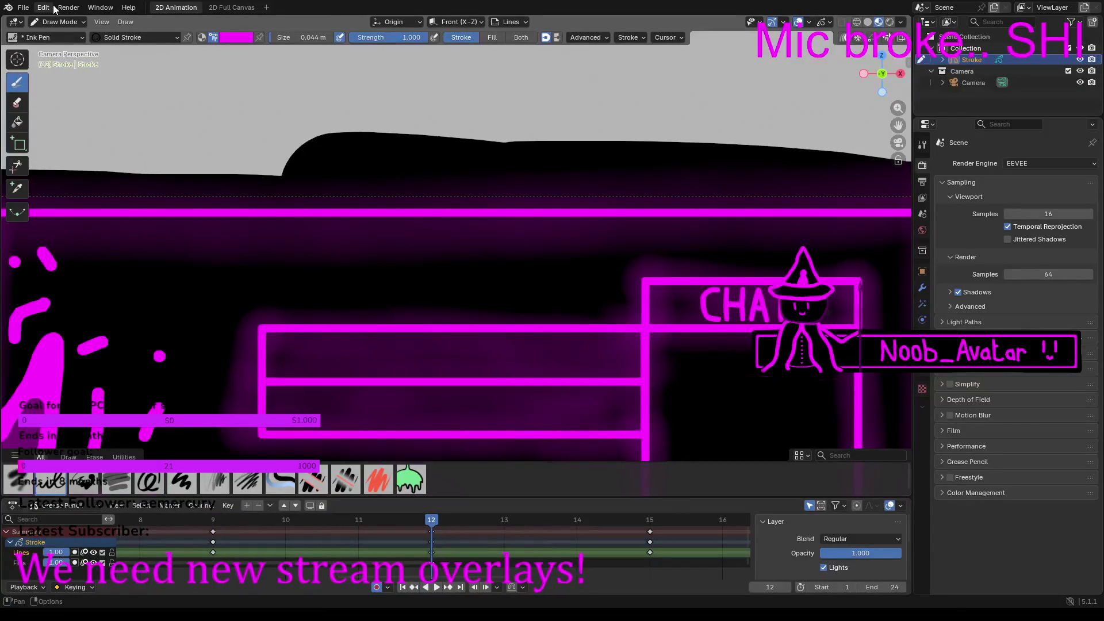
pyautogui.click(59, 22)
pyautogui.click(64, 49)
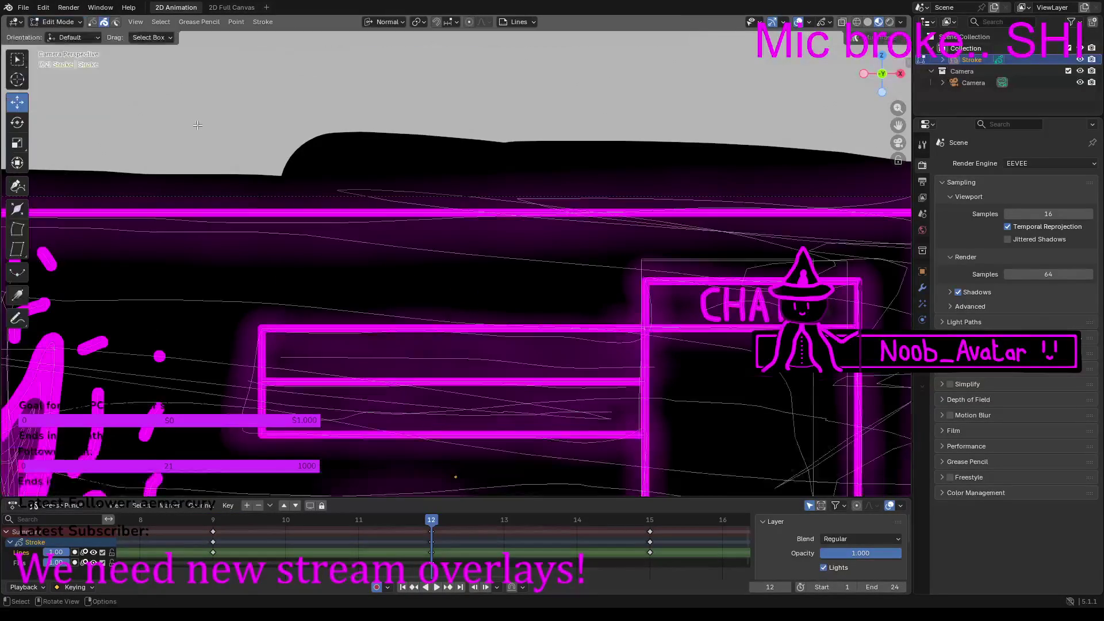
pyautogui.hotkey('ctrl', 'v')
pyautogui.click(58, 22)
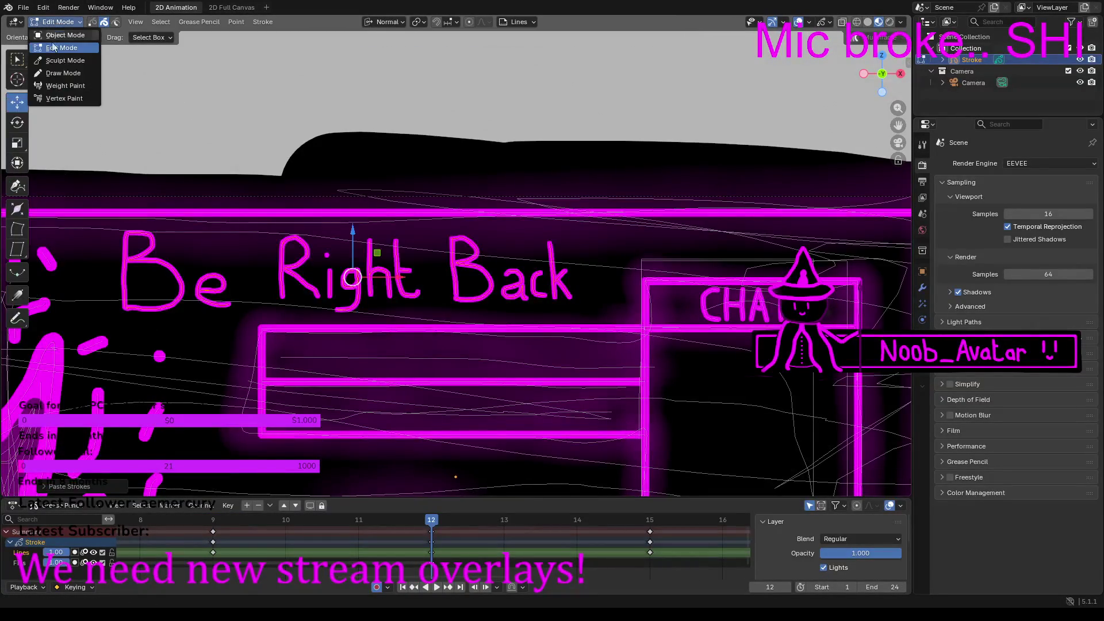
pyautogui.click(60, 75)
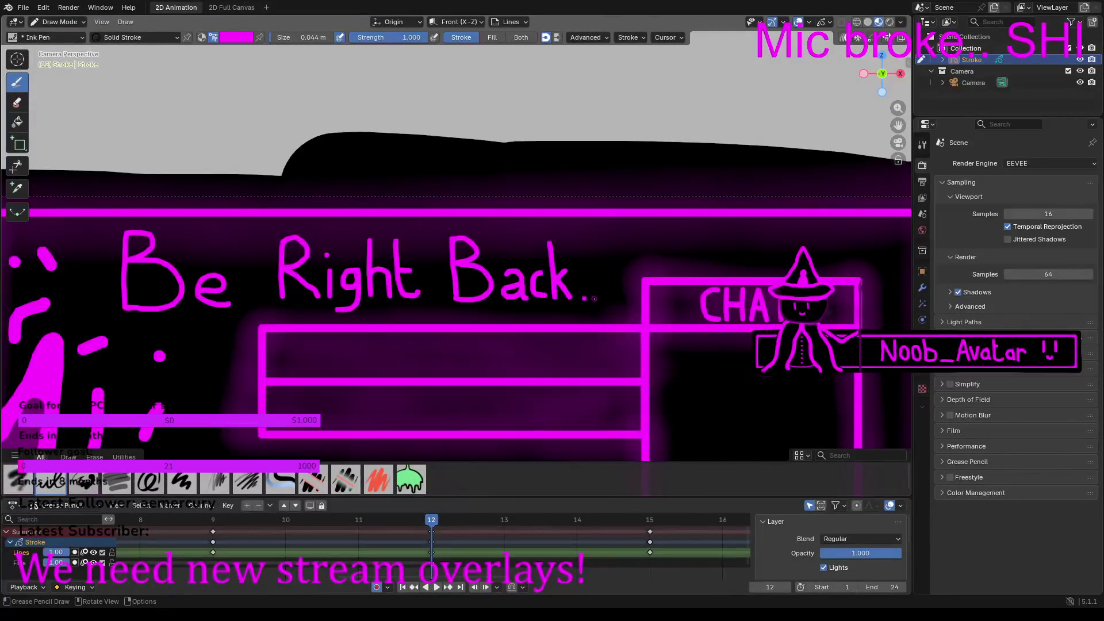
# Step: Draw a second dot after 'Back' on frame 15, check frames 18 and 21, then play the animation
pyautogui.keyDown('ctrl'); pyautogui.scroll(-5, 440, 577); pyautogui.keyUp('ctrl')
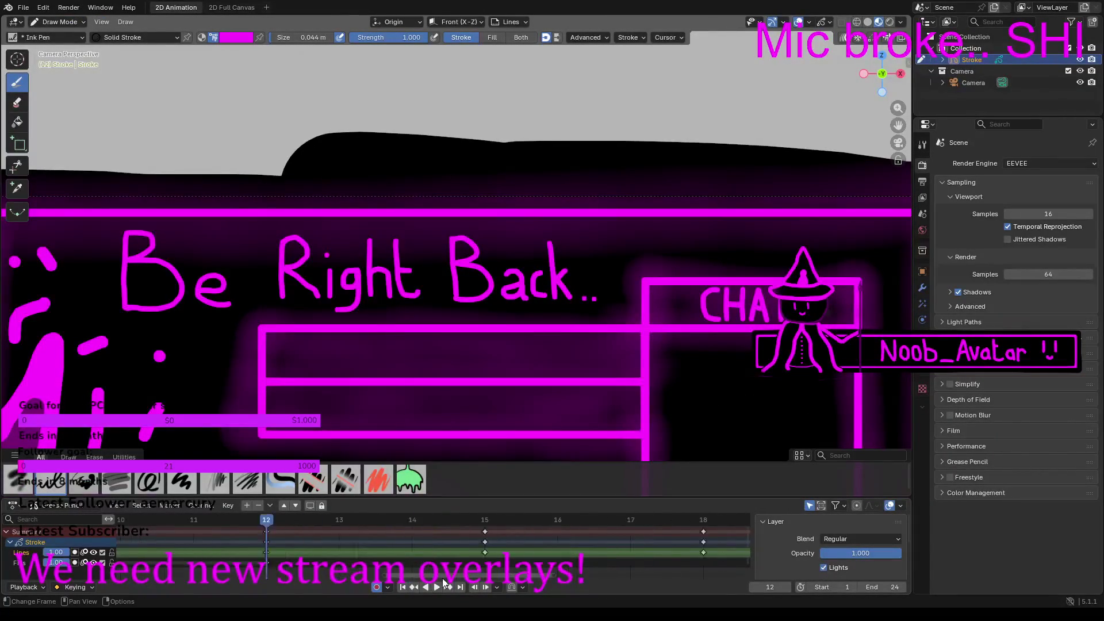
pyautogui.click(455, 517)
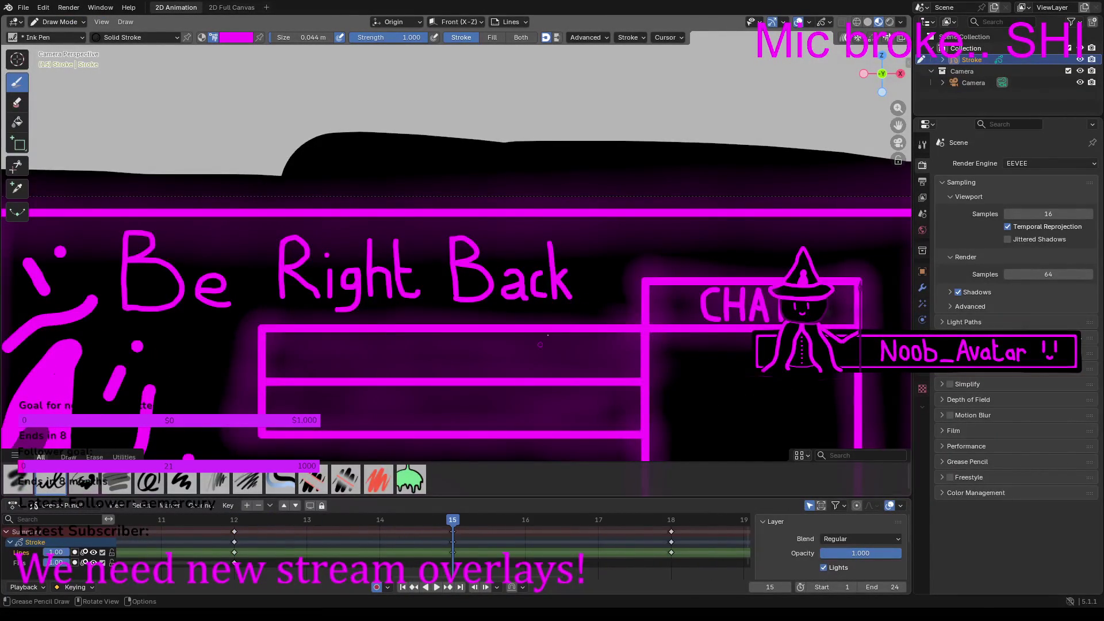
pyautogui.click(594, 299)
pyautogui.keyDown('ctrl'); pyautogui.scroll(-7, 448, 535); pyautogui.keyUp('ctrl')
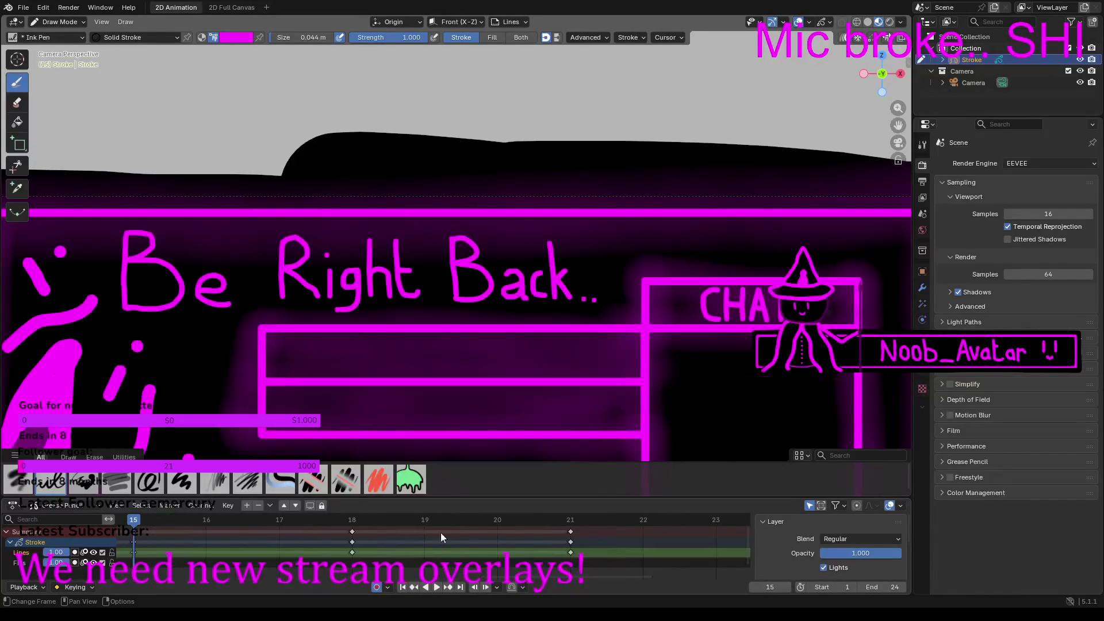
pyautogui.click(354, 519)
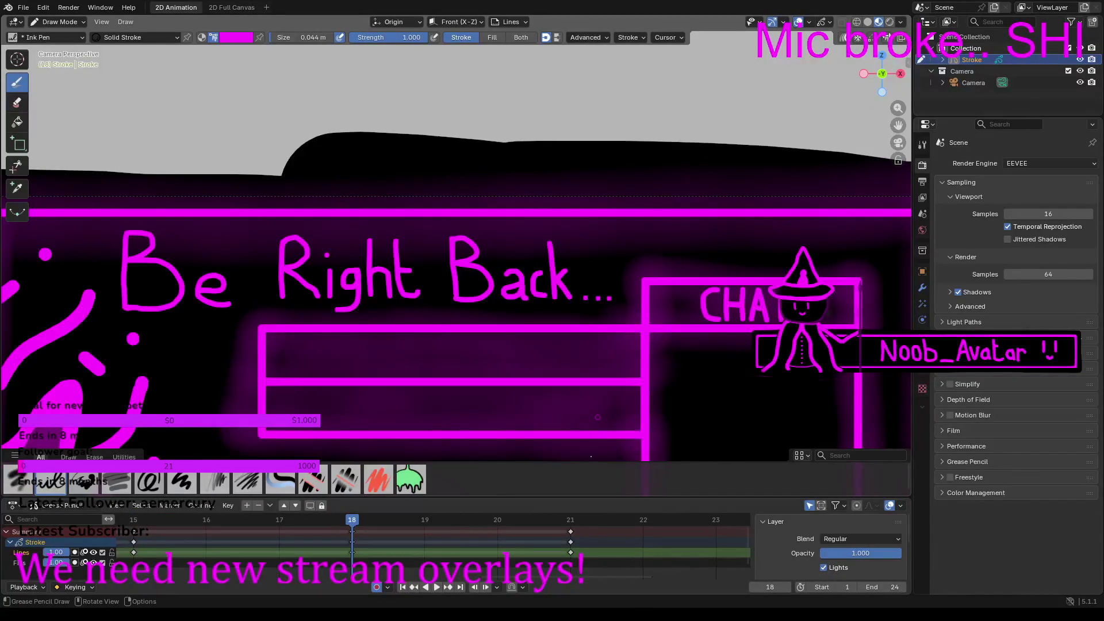
pyautogui.click(570, 519)
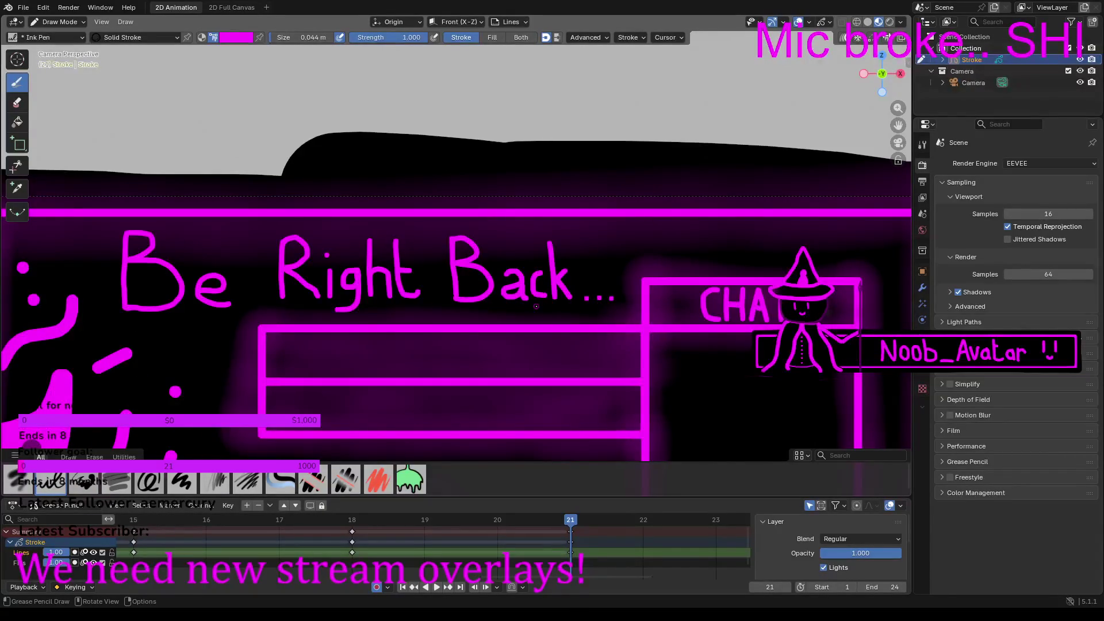
pyautogui.press('space')
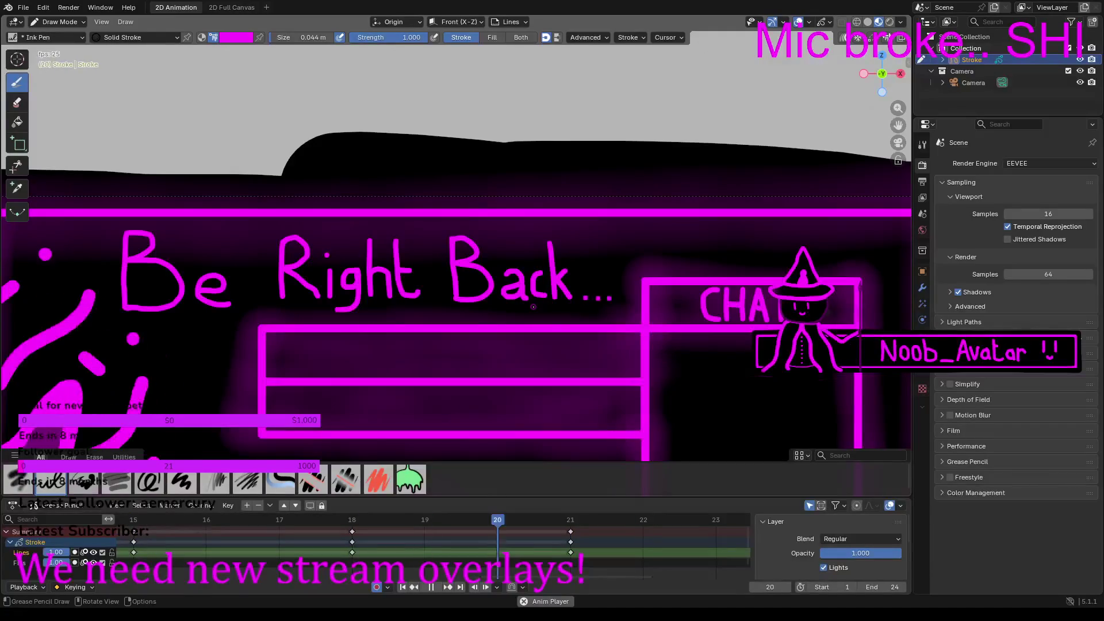
# Step: Review the output settings: 1920×1080, 25 fps, frames 1–24, video output
pyautogui.scroll(-5, 528, 305)
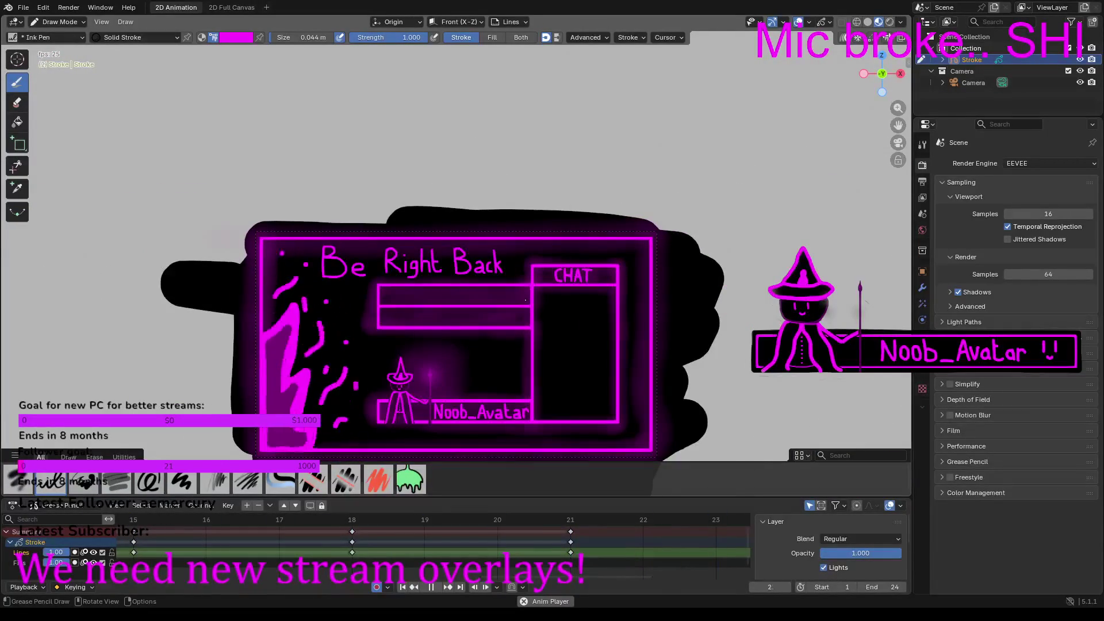
pyautogui.click(923, 183)
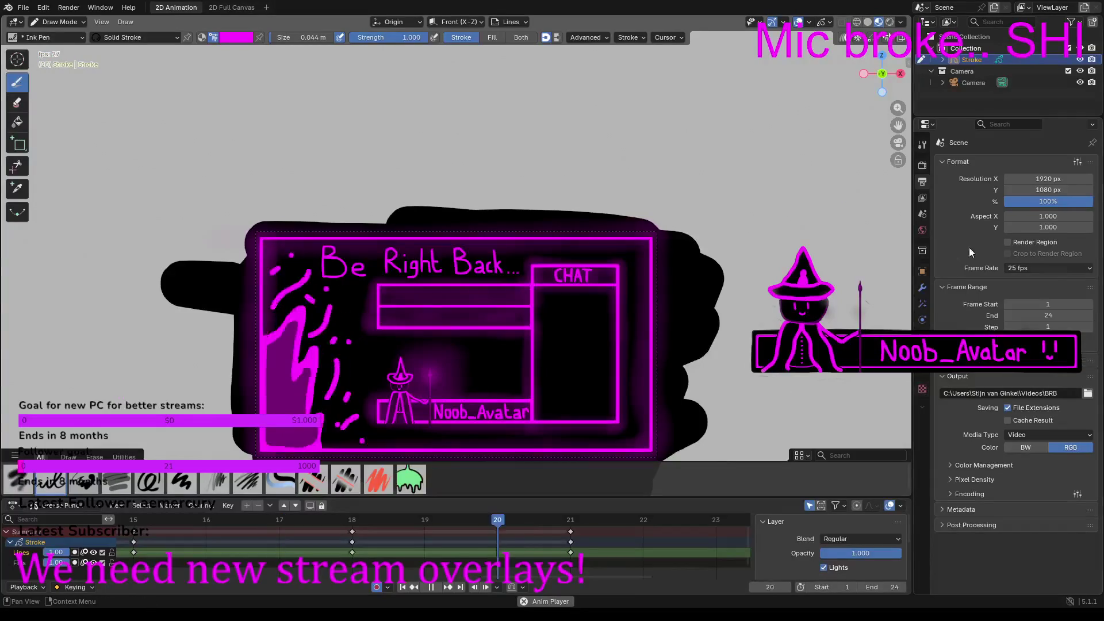
# Step: Start Render Animation to render the overlay to the BRB video
pyautogui.click(922, 165)
pyautogui.click(68, 7)
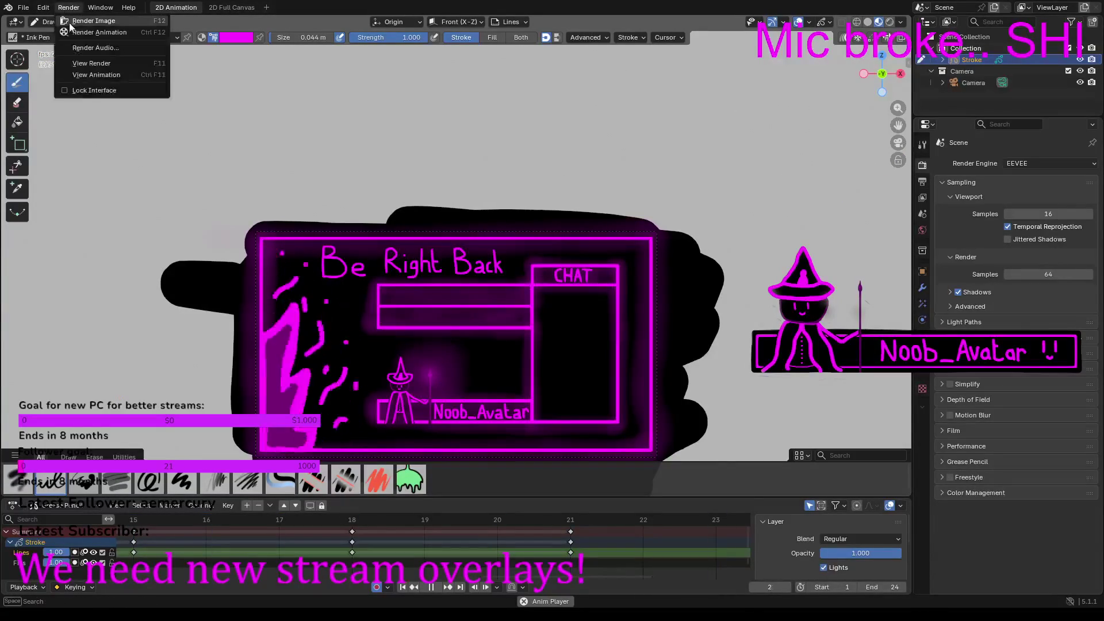
pyautogui.click(84, 30)
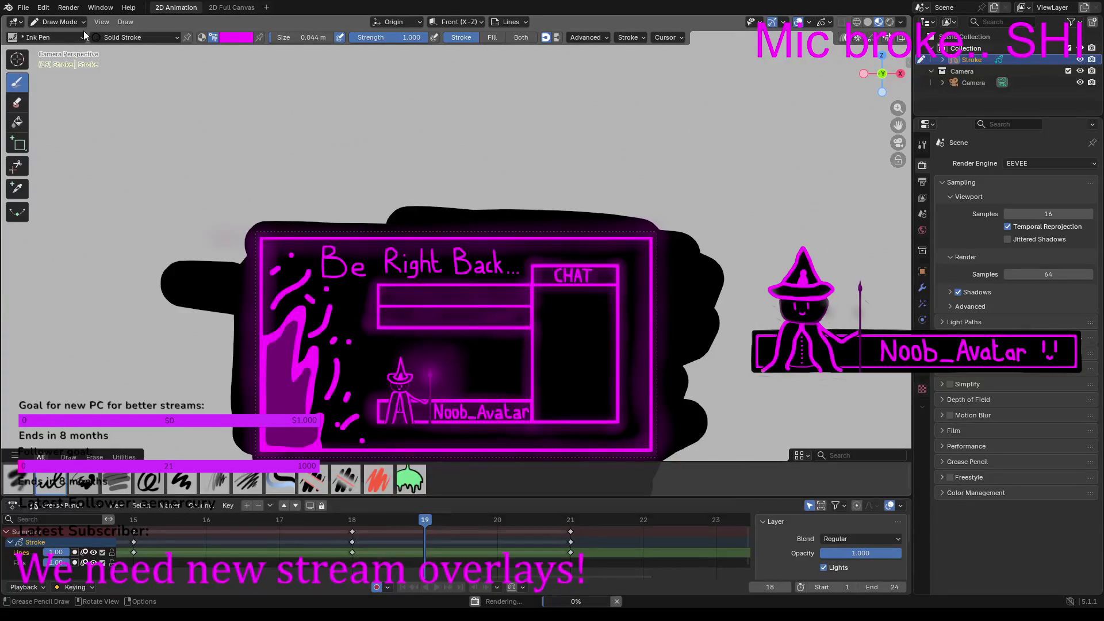
# Step: Step the animation to frame 21, back to frame 19, and pan over the overlay
pyautogui.press('Right')
pyautogui.press('Right')
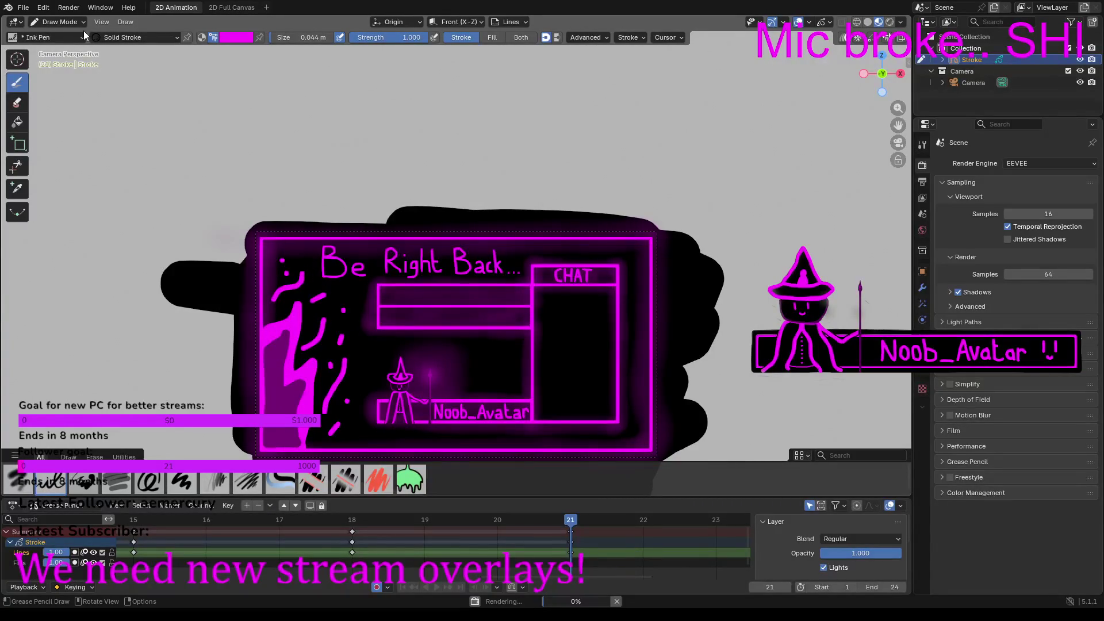
pyautogui.press('Right')
pyautogui.press('Right')
pyautogui.press('Left')
pyautogui.press('Left')
pyautogui.press('Left')
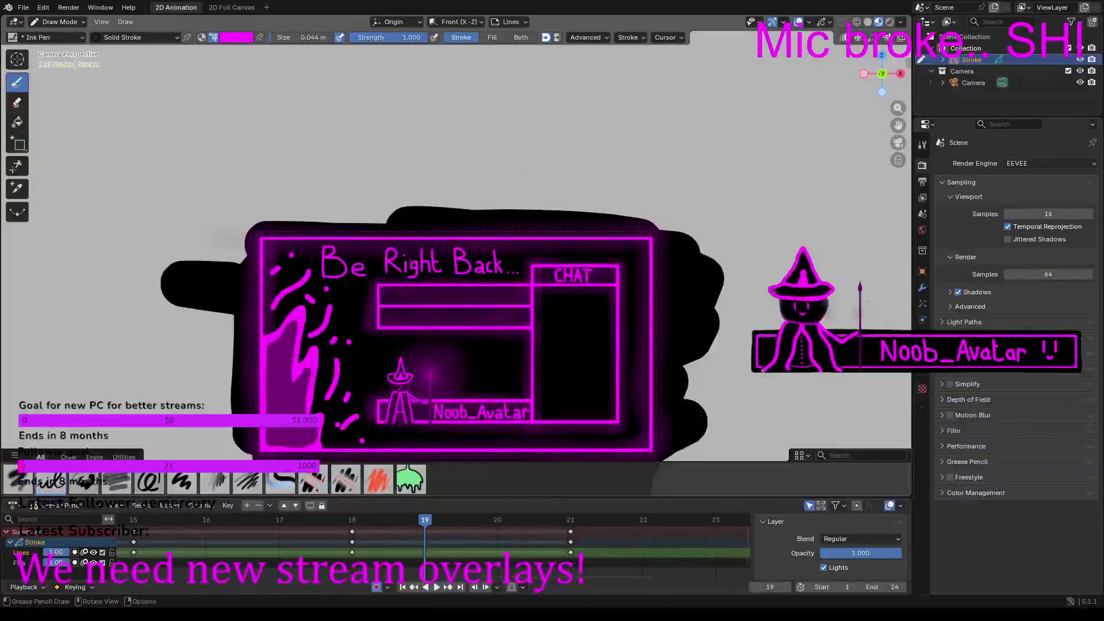
pyautogui.scroll(-1, 426, 263)
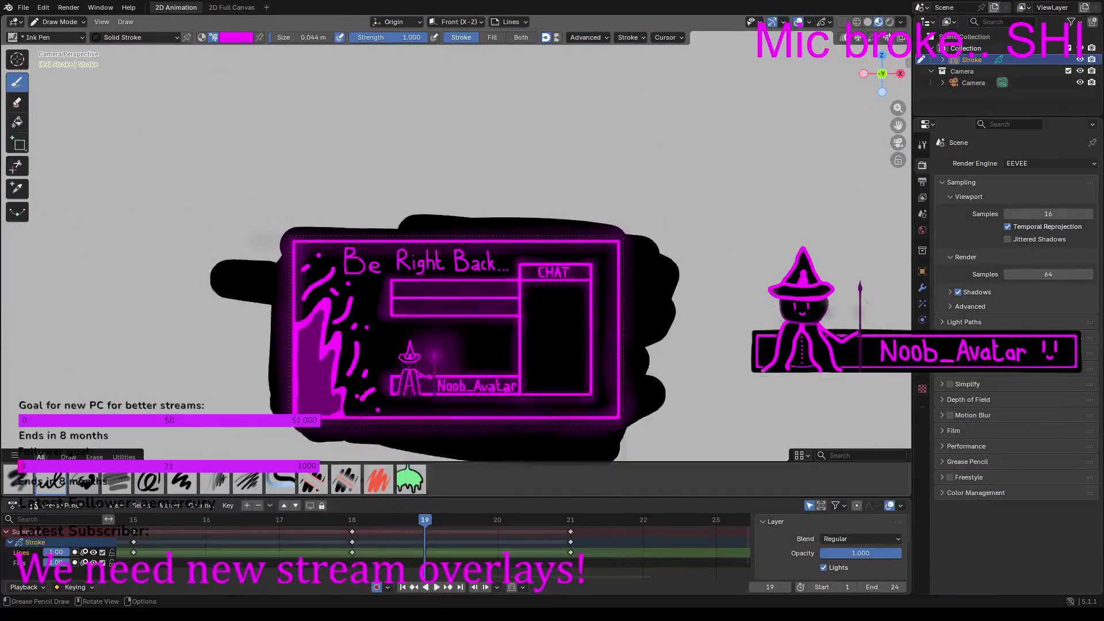
pyautogui.moveTo(474, 326)
pyautogui.keyDown('shift'); pyautogui.mouseDown(button='middle')
pyautogui.moveTo(469, 241)
pyautogui.moveTo(526, 293)
pyautogui.moveTo(470, 252)
pyautogui.moveTo(475, 286)
pyautogui.mouseUp(button='middle'); pyautogui.keyUp('shift')
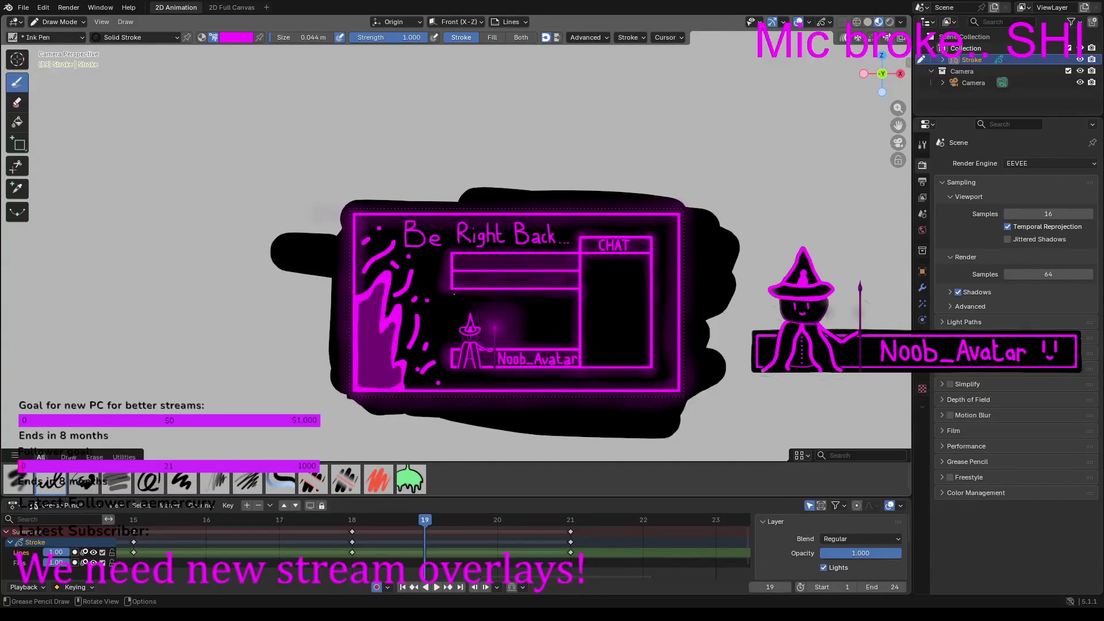
# Step: Save the file as Stream overlays.blend and start a new 2D Animation file
pyautogui.click(23, 7)
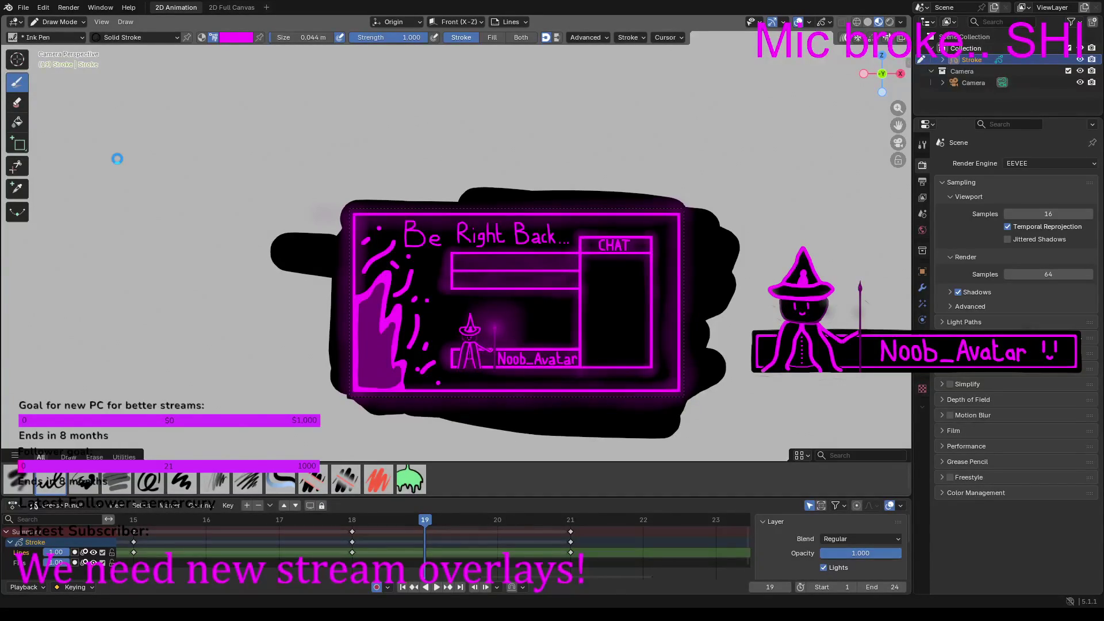
pyautogui.hotkey('ctrl', 's')
pyautogui.click(23, 7)
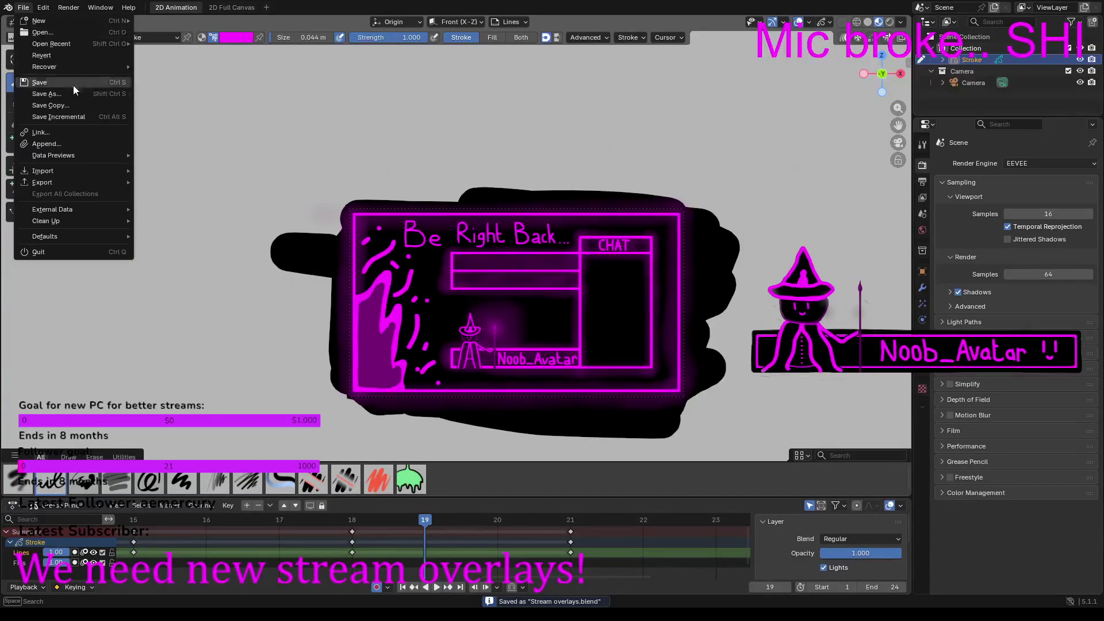
pyautogui.moveTo(50, 22)
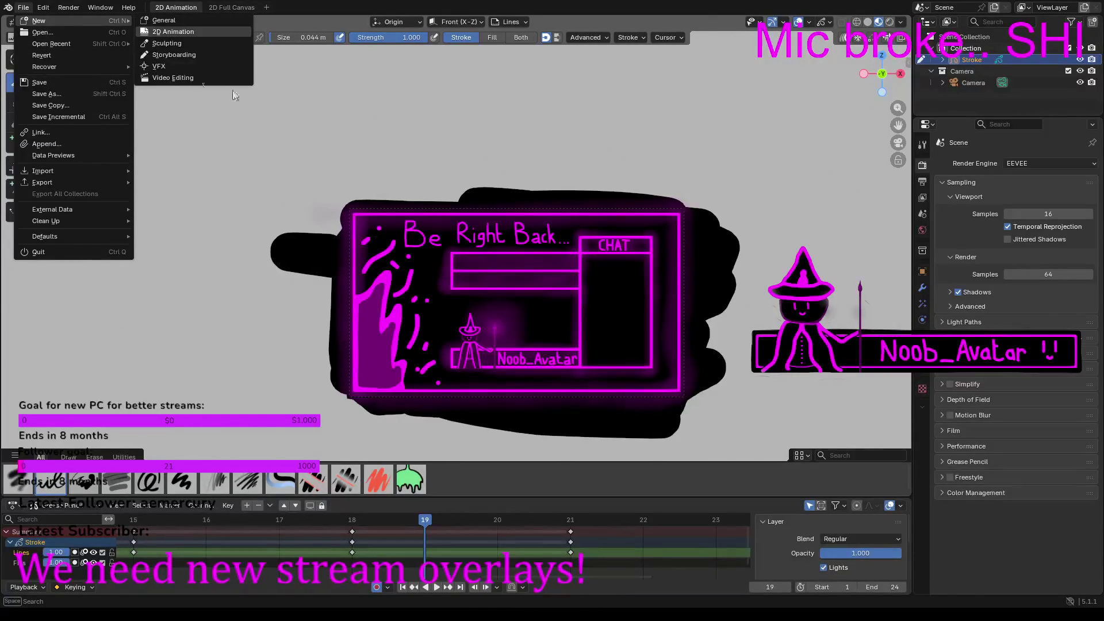
pyautogui.click(173, 32)
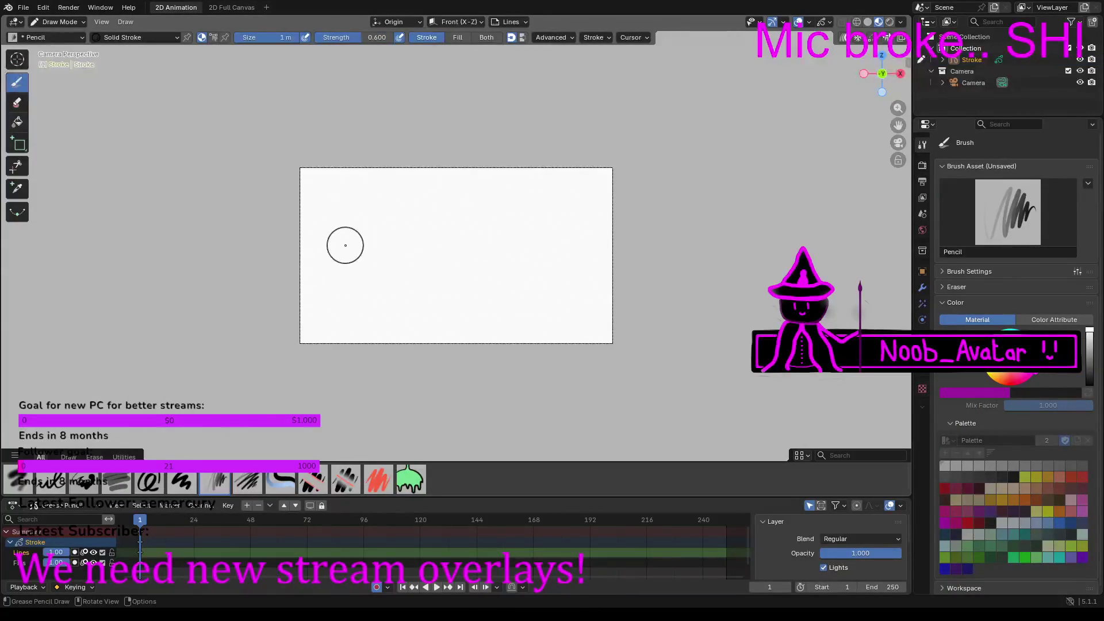
# Step: Select the Ink Pen at size 1 m and paint thick black strokes across the camera frame
pyautogui.click(46, 484)
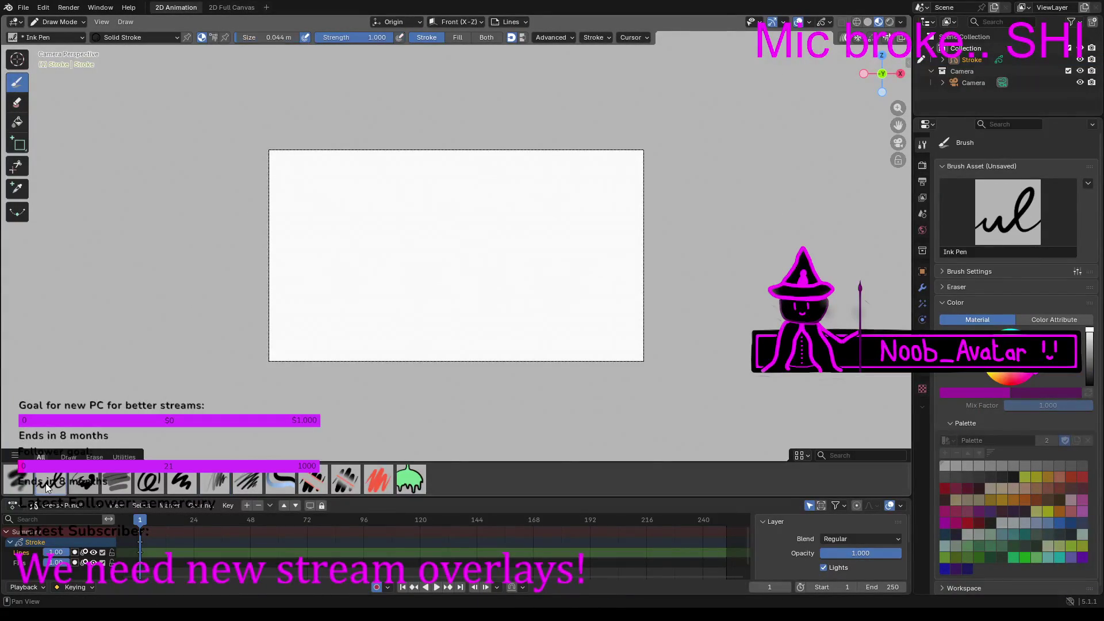
pyautogui.click(270, 37)
pyautogui.write('1')
pyautogui.press('Return')
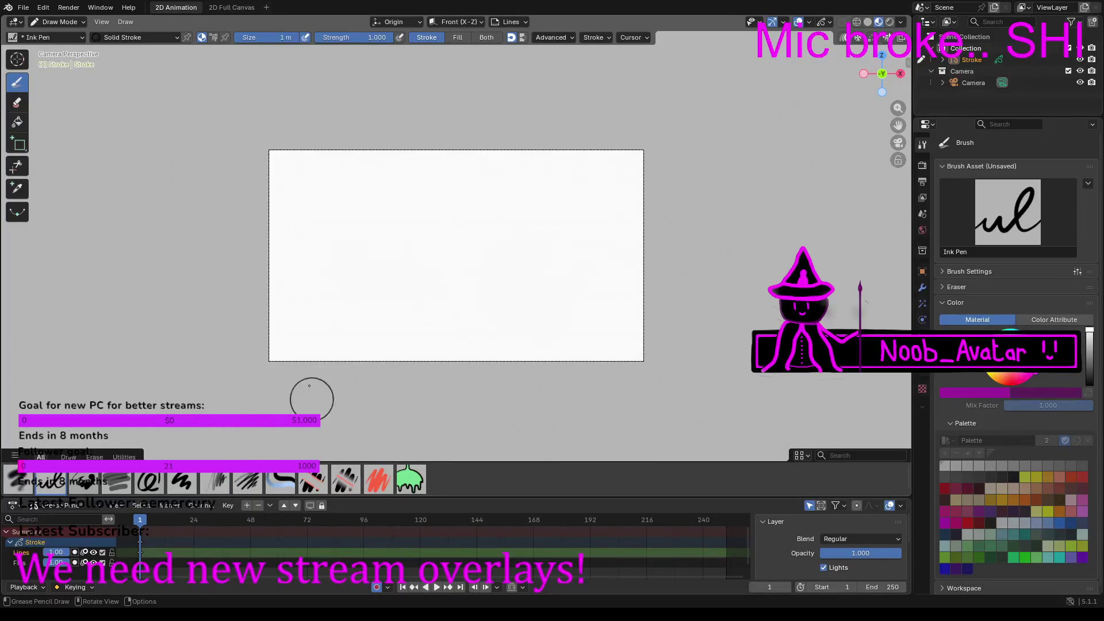
pyautogui.moveTo(276, 150)
pyautogui.mouseDown()
pyautogui.moveTo(382, 165)
pyautogui.moveTo(643, 162)
pyautogui.moveTo(409, 145)
pyautogui.moveTo(238, 172)
pyautogui.moveTo(655, 201)
pyautogui.moveTo(489, 215)
pyautogui.moveTo(190, 211)
pyautogui.moveTo(350, 231)
pyautogui.moveTo(195, 247)
pyautogui.moveTo(713, 264)
pyautogui.moveTo(230, 284)
pyautogui.moveTo(704, 314)
pyautogui.moveTo(695, 331)
pyautogui.moveTo(230, 342)
pyautogui.moveTo(436, 332)
pyautogui.moveTo(534, 347)
pyautogui.moveTo(167, 379)
pyautogui.moveTo(92, 373)
pyautogui.mouseUp()
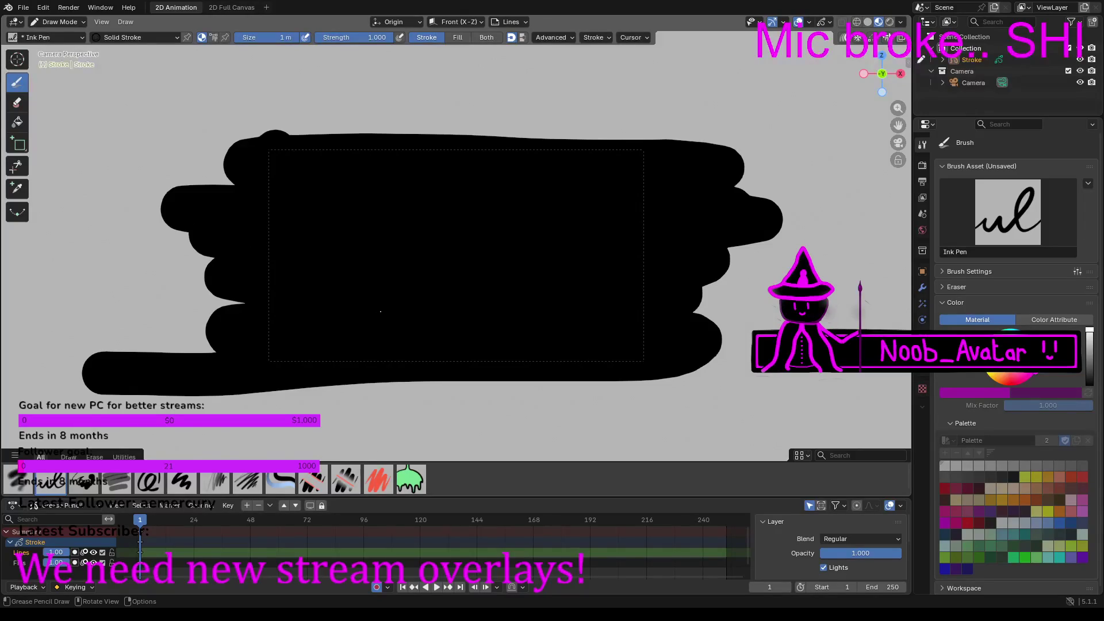
pyautogui.scroll(2, 380, 310)
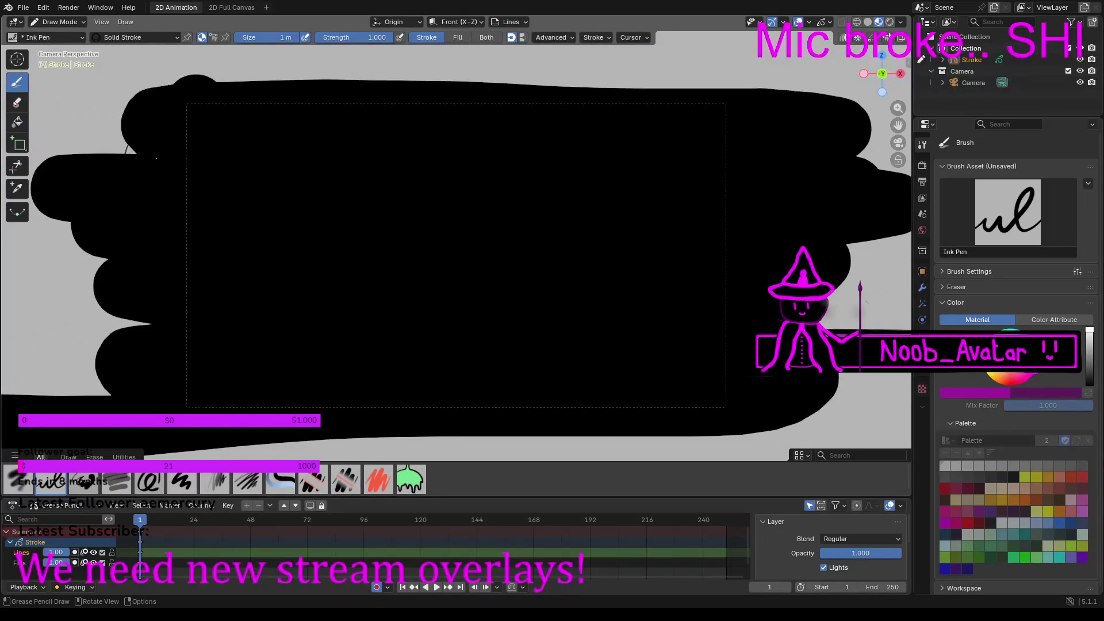
# Step: Switch the brush to a magenta Color Attribute and shrink its size from 1 m to 0.11 m
pyautogui.click(1026, 319)
pyautogui.click(971, 393)
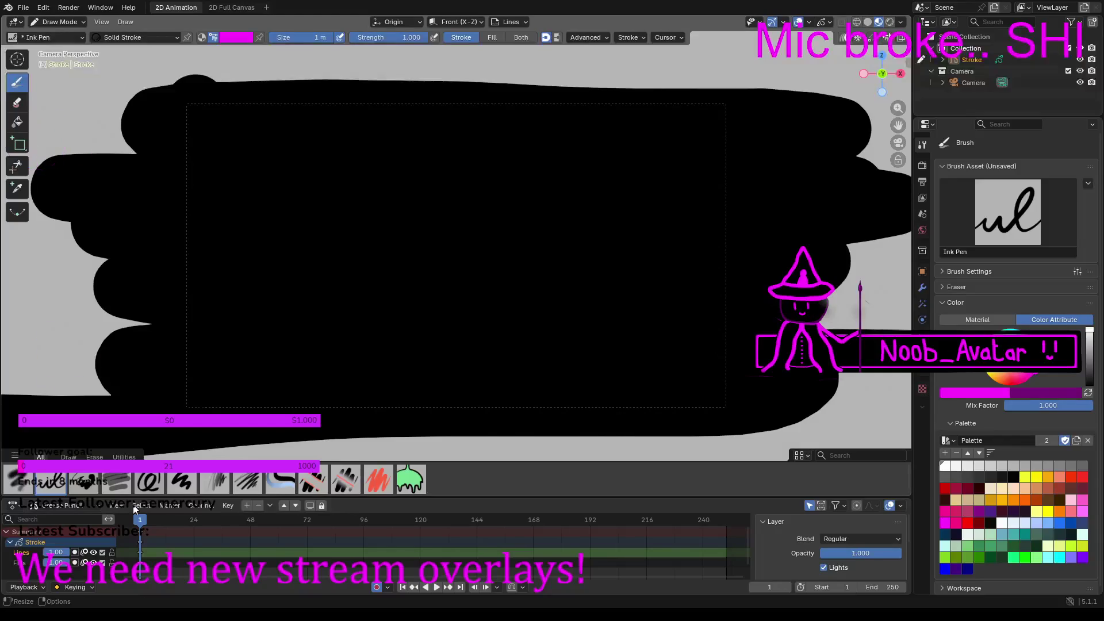
pyautogui.moveTo(320, 37)
pyautogui.mouseDown()
pyautogui.moveTo(293, 51)
pyautogui.moveTo(296, 37)
pyautogui.moveTo(285, 37)
pyautogui.moveTo(337, 38)
pyautogui.moveTo(280, 38)
pyautogui.mouseUp()
pyautogui.scroll(1, 345, 204)
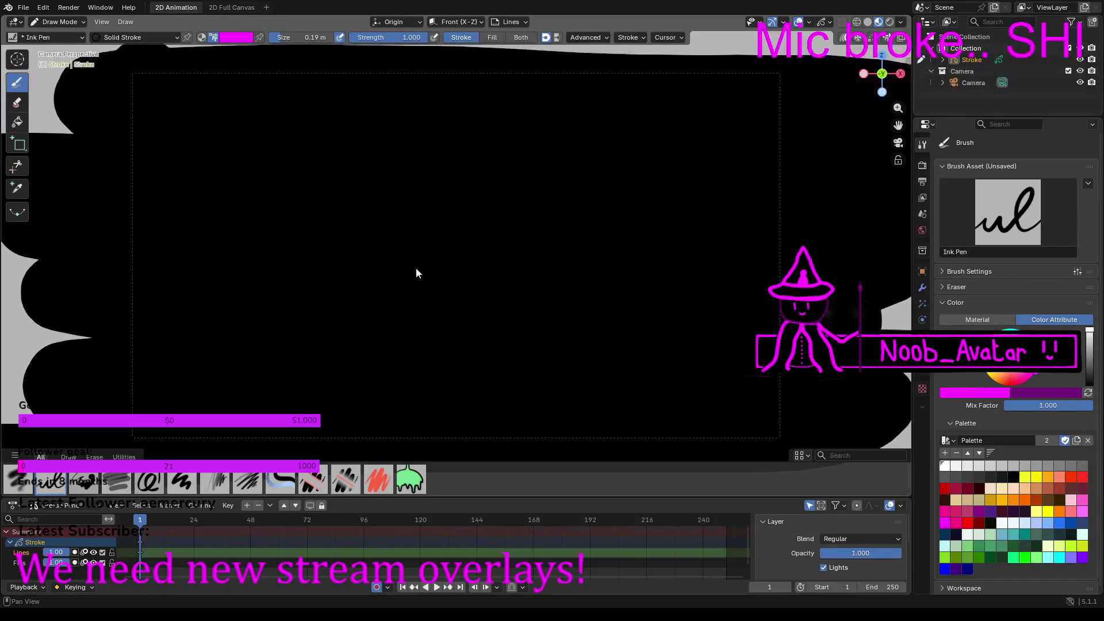
pyautogui.press('[')
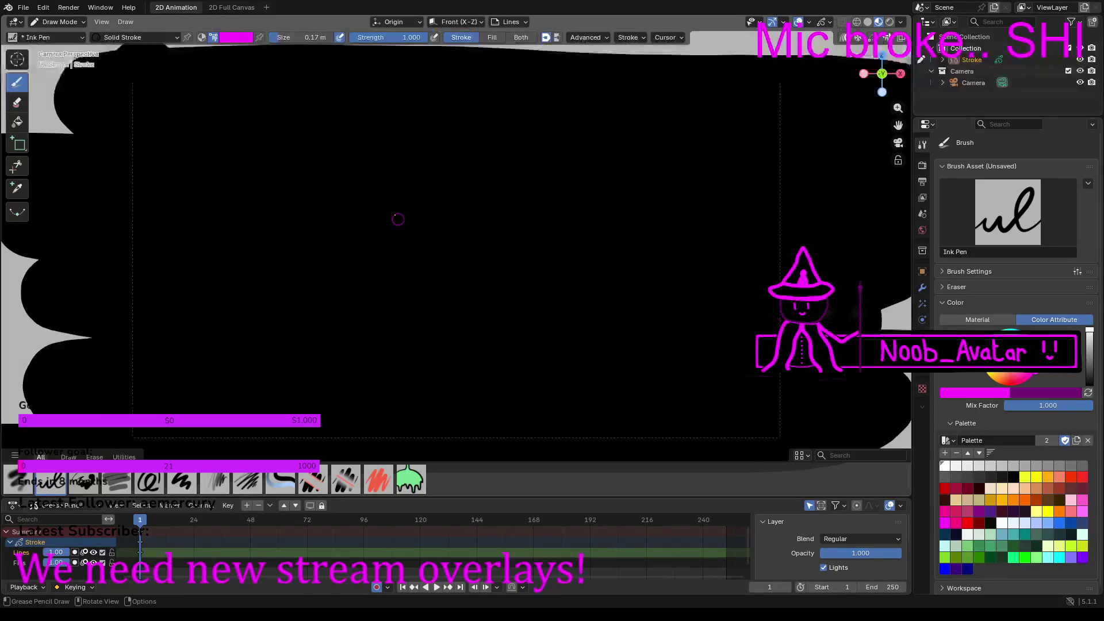
pyautogui.moveTo(287, 42); pyautogui.dragTo(265, 42)
pyautogui.click(333, 210)
# Step: Draw the magenta triangular hat cone, its curved brim, and a rounded arch inside the cone
pyautogui.moveTo(333, 210)
pyautogui.mouseDown()
pyautogui.moveTo(381, 94)
pyautogui.moveTo(409, 183)
pyautogui.moveTo(434, 208)
pyautogui.moveTo(382, 223)
pyautogui.mouseUp()
pyautogui.moveTo(370, 222); pyautogui.dragTo(337, 215)
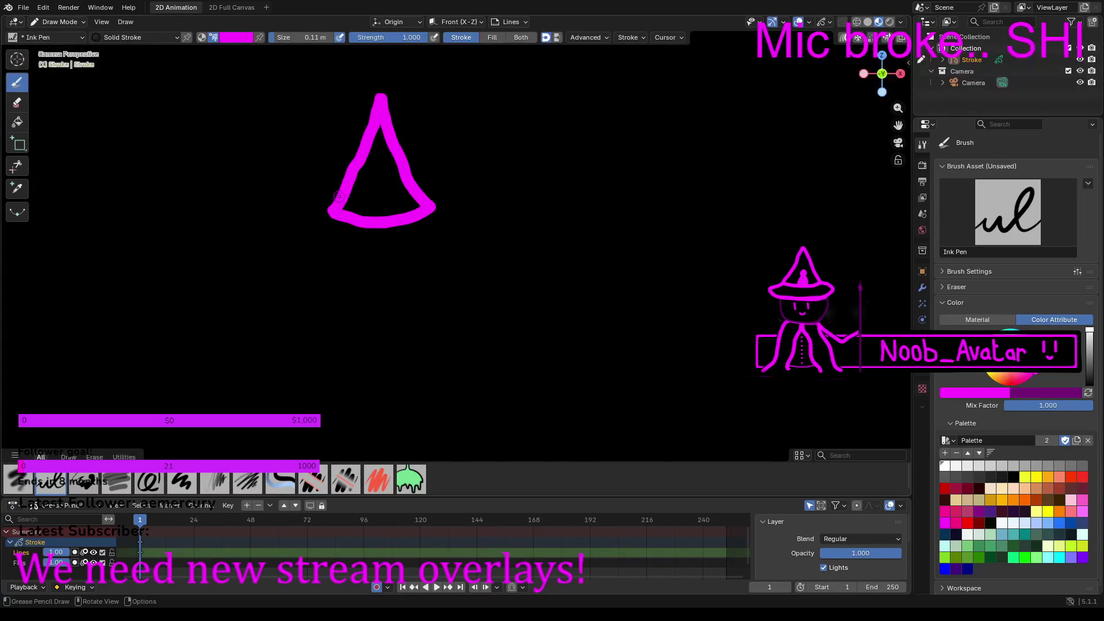
pyautogui.moveTo(339, 195)
pyautogui.mouseDown()
pyautogui.moveTo(304, 200)
pyautogui.moveTo(292, 238)
pyautogui.moveTo(432, 259)
pyautogui.moveTo(456, 243)
pyautogui.moveTo(458, 198)
pyautogui.moveTo(426, 196)
pyautogui.mouseUp()
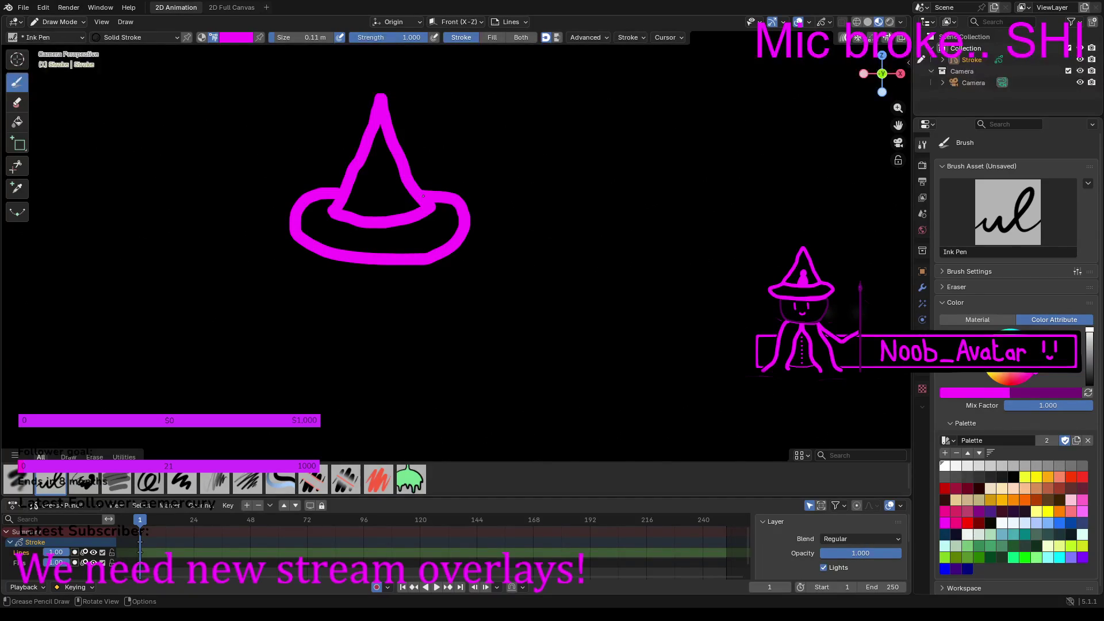
pyautogui.scroll(-1, 500, 221)
pyautogui.scroll(2, 493, 217)
pyautogui.click(349, 203)
pyautogui.moveTo(351, 201)
pyautogui.mouseDown()
pyautogui.moveTo(373, 179)
pyautogui.moveTo(377, 208)
pyautogui.moveTo(357, 164)
pyautogui.moveTo(377, 158)
pyautogui.moveTo(371, 166)
pyautogui.mouseUp()
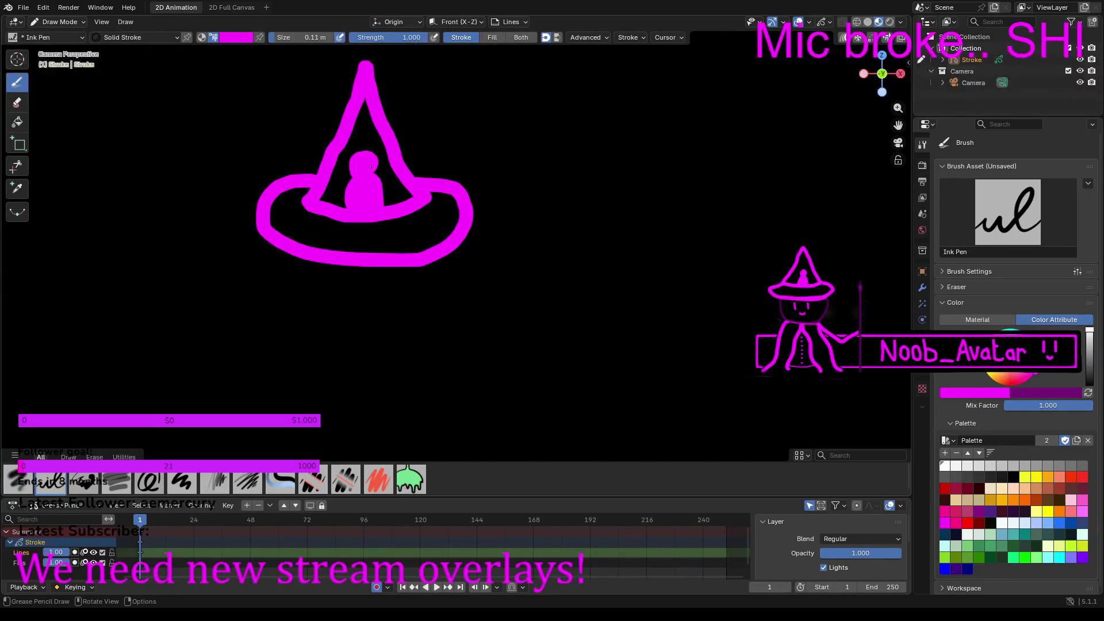
pyautogui.scroll(-5, 366, 177)
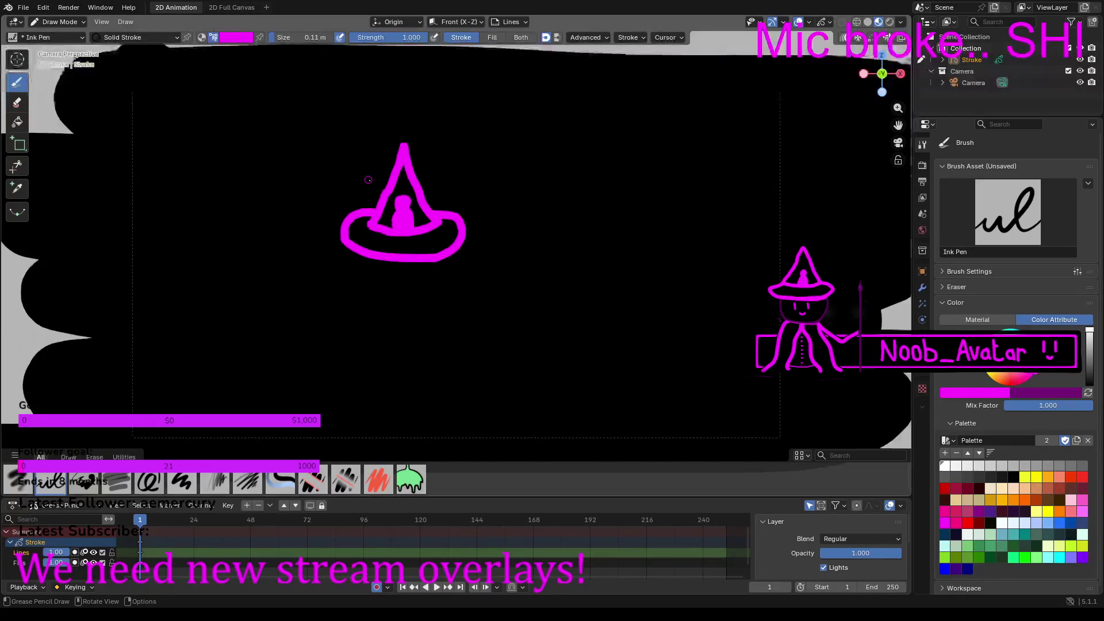
pyautogui.scroll(4, 407, 256)
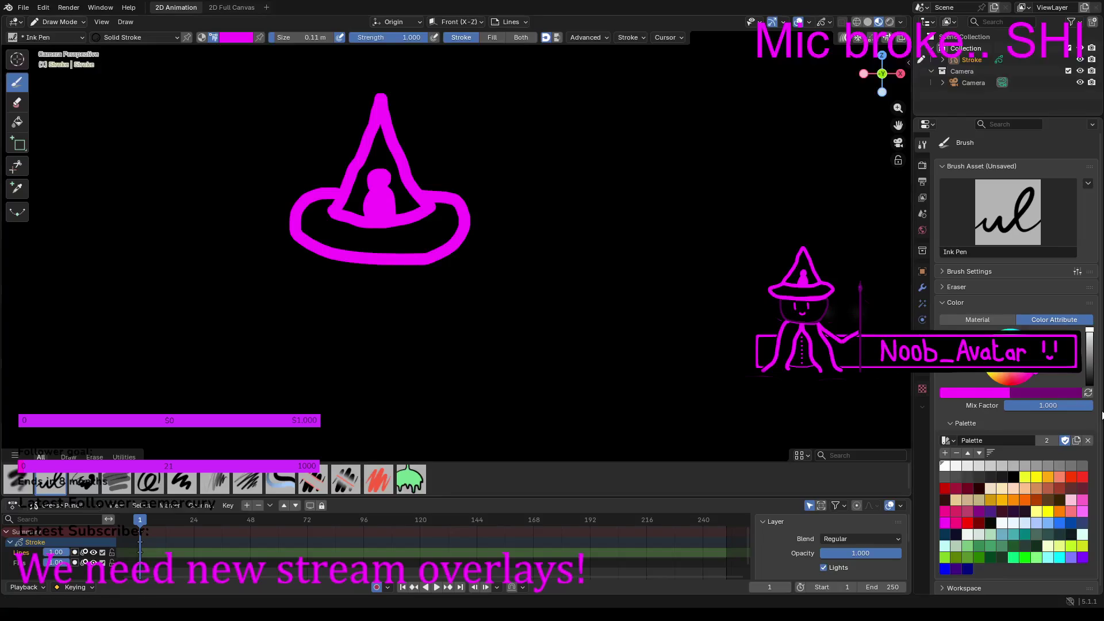
# Step: Draw a dark purple head outline below the brim at 0.079 m, then return to magenta
pyautogui.click(1088, 393)
pyautogui.press('f')
pyautogui.click(270, 59)
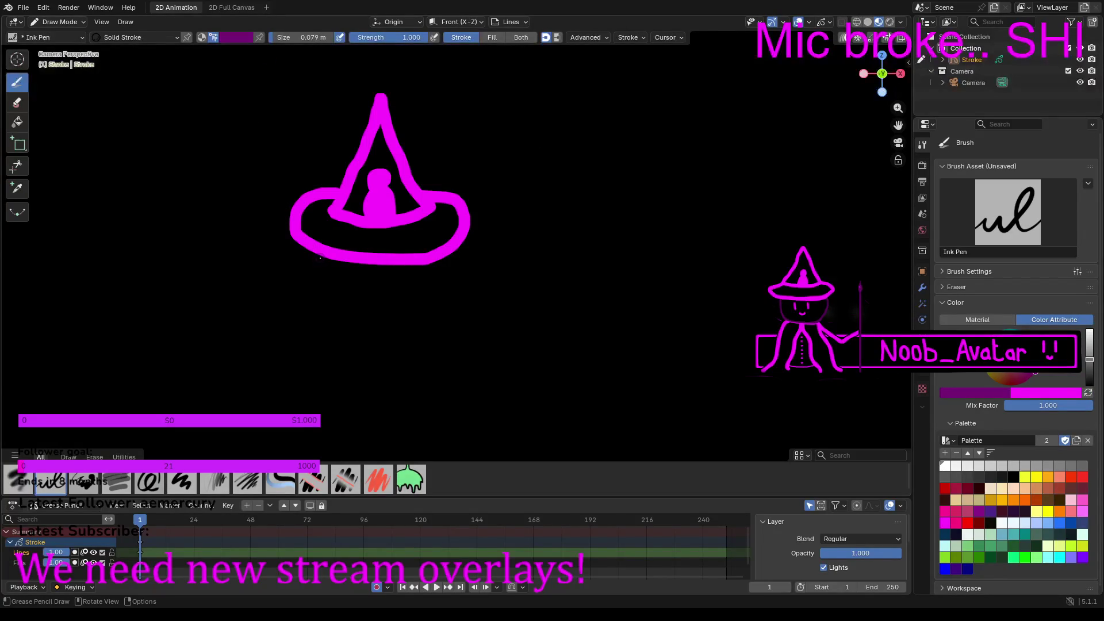
pyautogui.moveTo(318, 274)
pyautogui.mouseDown()
pyautogui.moveTo(328, 305)
pyautogui.moveTo(380, 310)
pyautogui.mouseUp()
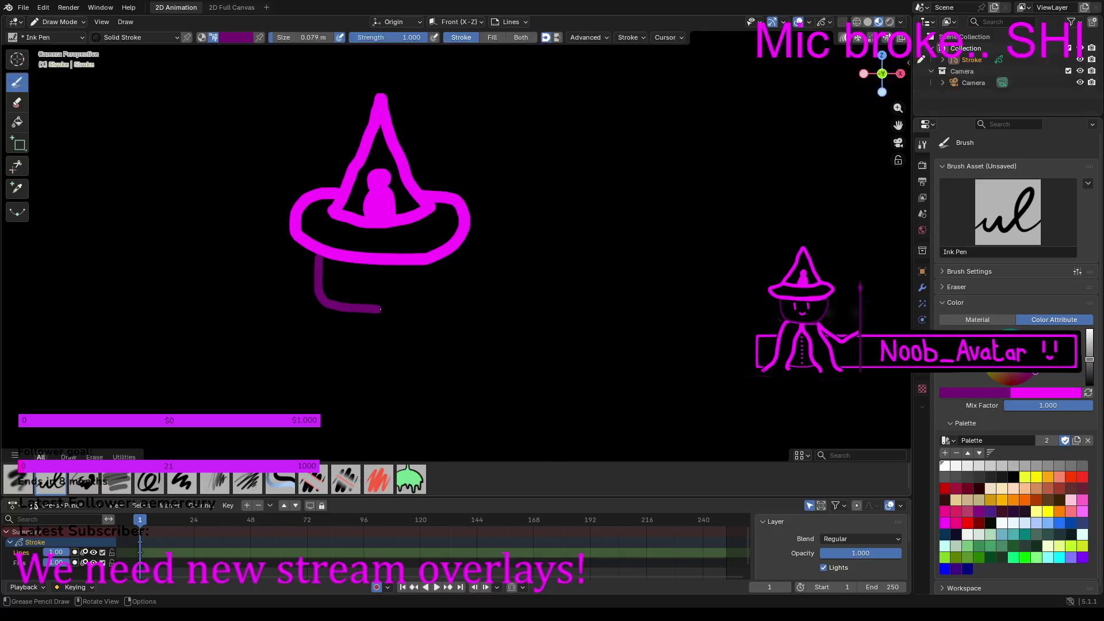
pyautogui.hotkey('ctrl', 'z')
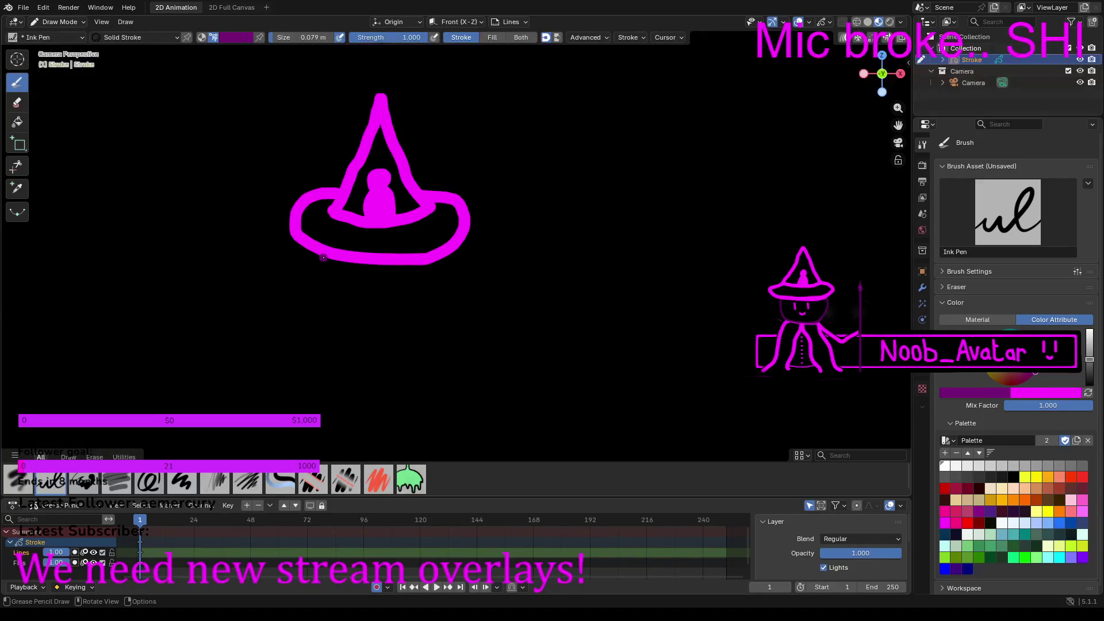
pyautogui.moveTo(324, 270)
pyautogui.mouseDown()
pyautogui.moveTo(337, 310)
pyautogui.moveTo(358, 320)
pyautogui.moveTo(416, 315)
pyautogui.moveTo(430, 301)
pyautogui.mouseUp()
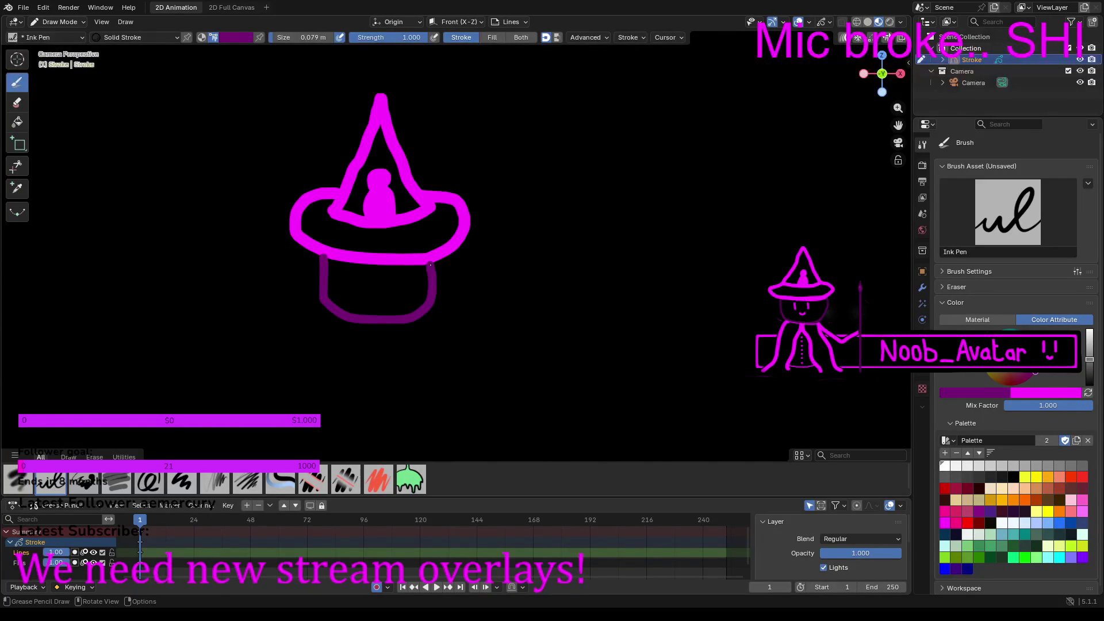
pyautogui.scroll(1, 501, 258)
pyautogui.scroll(2, 503, 258)
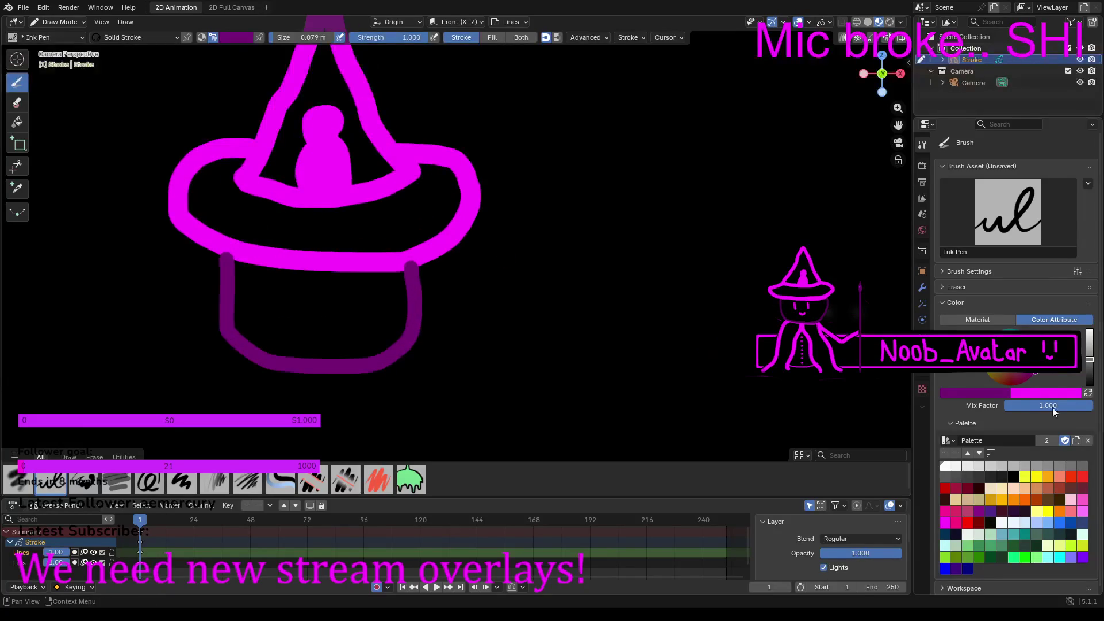
pyautogui.click(1089, 392)
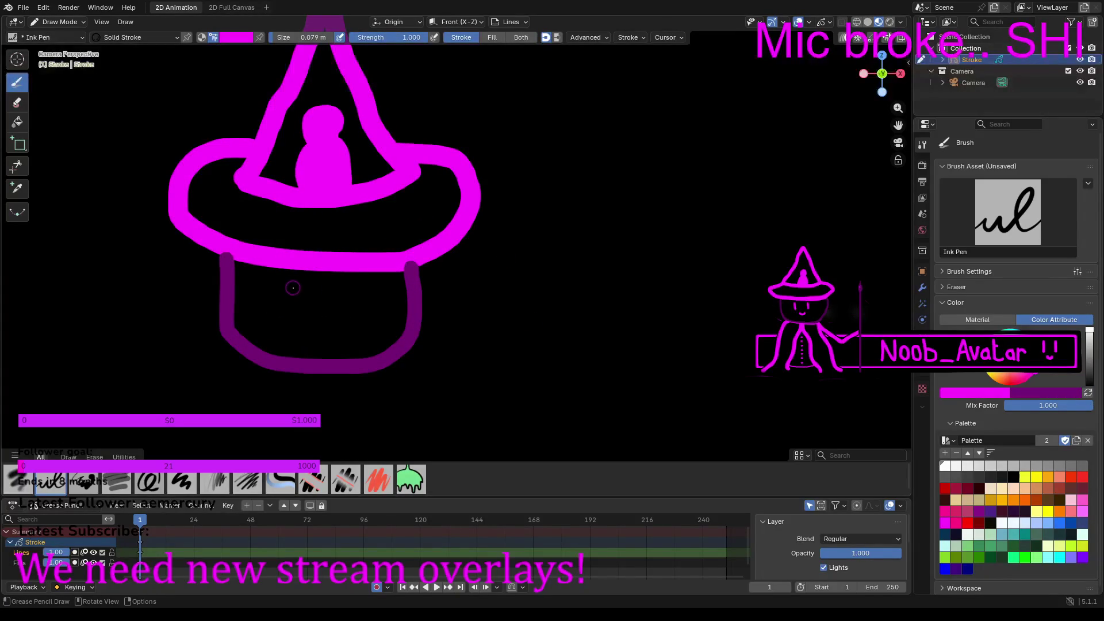
# Step: Draw two magenta eye strokes inside the head and set the brush size back to 0.11 m
pyautogui.moveTo(288, 282); pyautogui.dragTo(289, 309)
pyautogui.moveTo(351, 281)
pyautogui.mouseDown()
pyautogui.moveTo(351, 305)
pyautogui.moveTo(306, 330)
pyautogui.moveTo(317, 337)
pyautogui.moveTo(334, 323)
pyautogui.mouseUp()
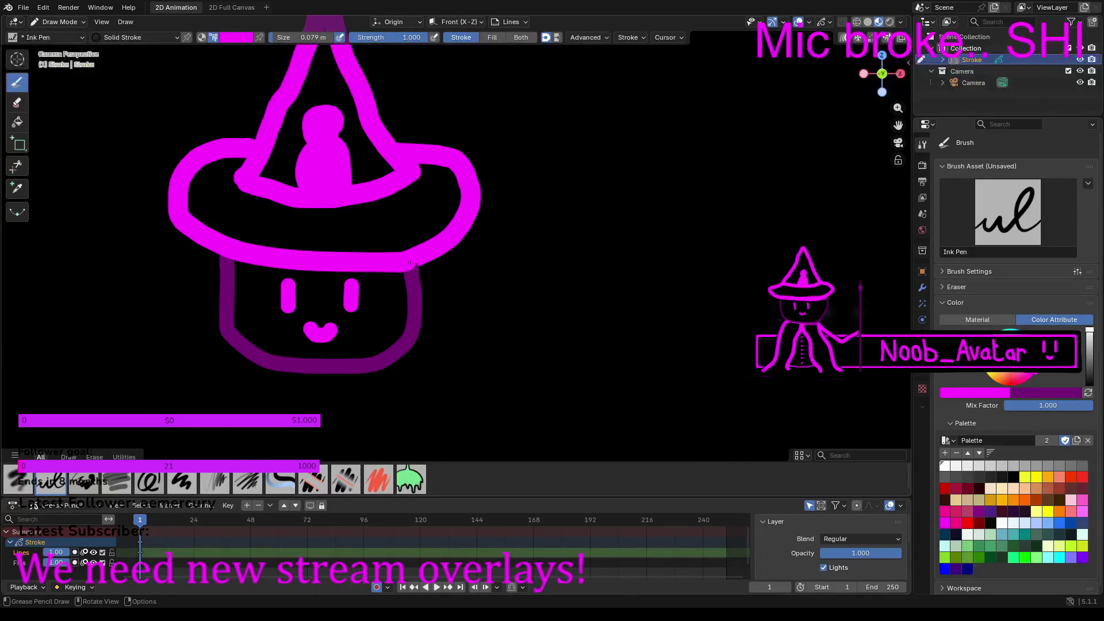
pyautogui.hotkey('ctrl', 'z')
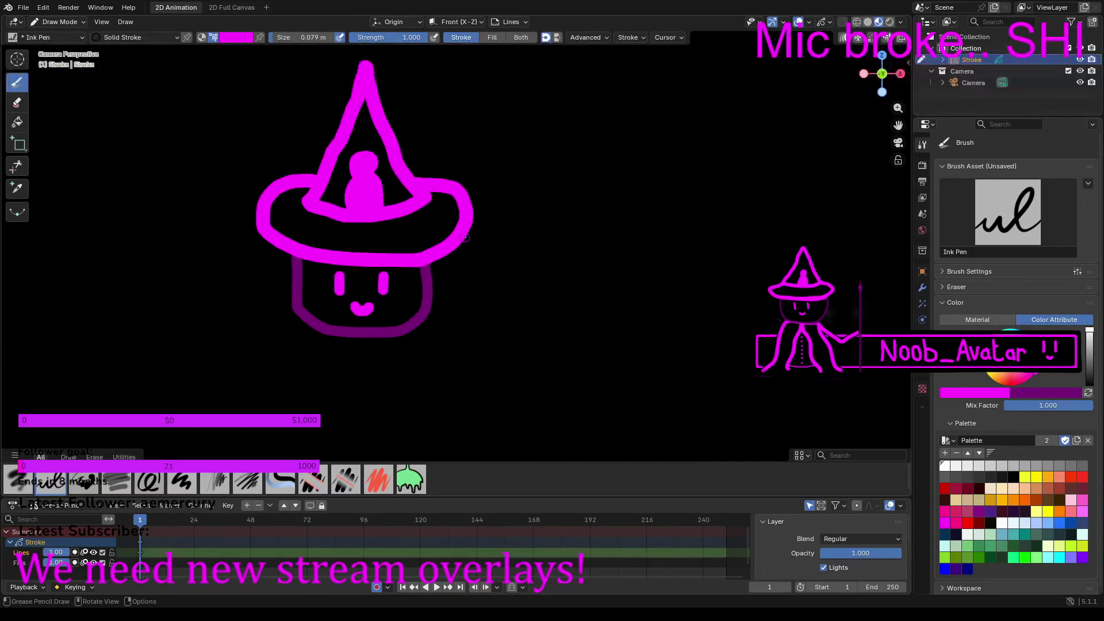
pyautogui.moveTo(284, 36); pyautogui.dragTo(305, 36)
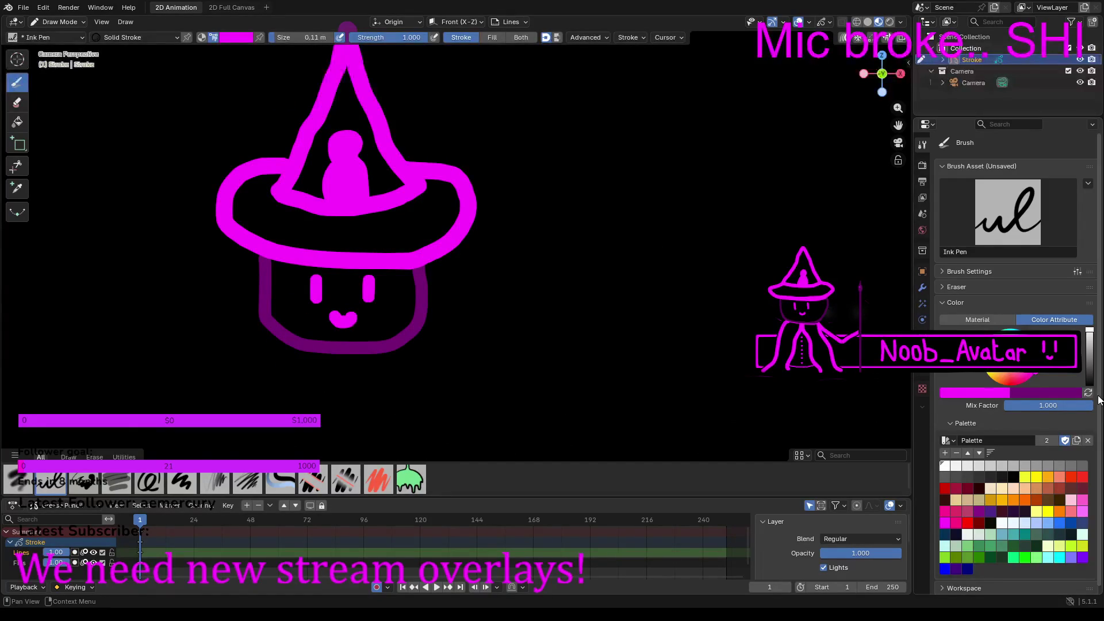
# Step: Draw the robe's left and right sides below the face, redrawing the right side once
pyautogui.scroll(-3, 286, 359)
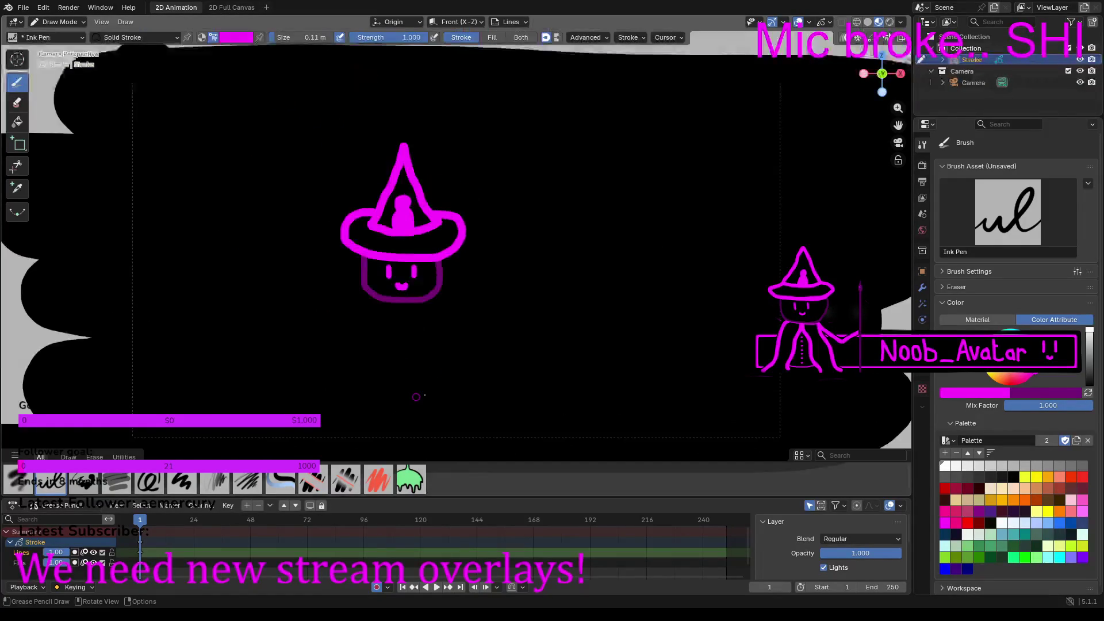
pyautogui.keyDown('shift'); pyautogui.moveTo(434, 322); pyautogui.dragTo(488, 224, button='middle'); pyautogui.keyUp('shift')
pyautogui.scroll(3, 449, 134)
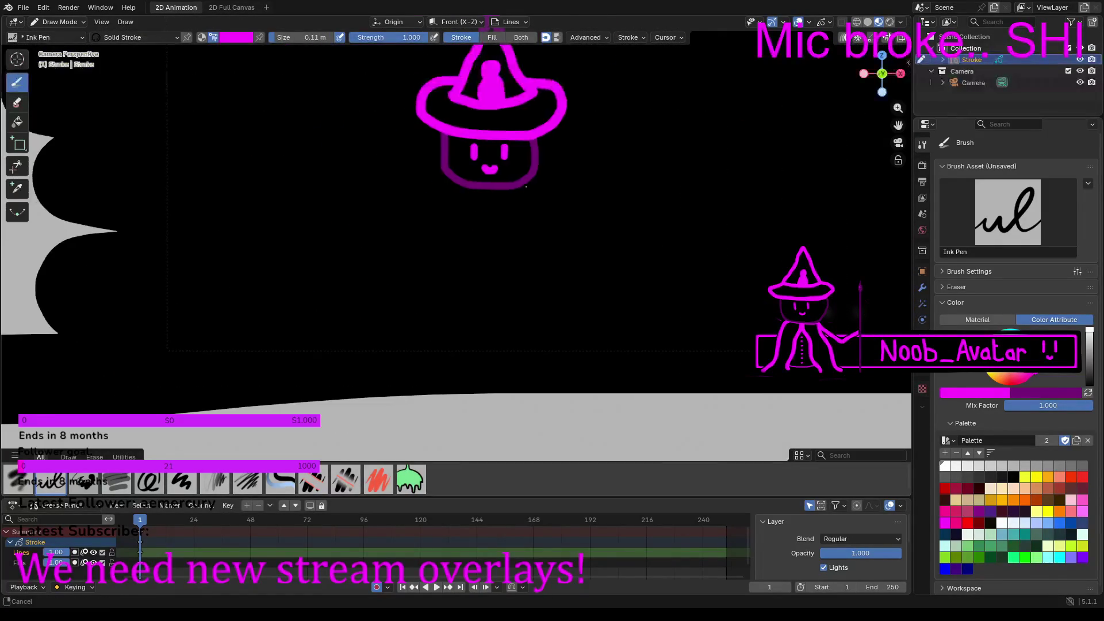
pyautogui.moveTo(453, 137)
pyautogui.mouseDown()
pyautogui.moveTo(419, 154)
pyautogui.moveTo(387, 216)
pyautogui.moveTo(339, 401)
pyautogui.mouseUp()
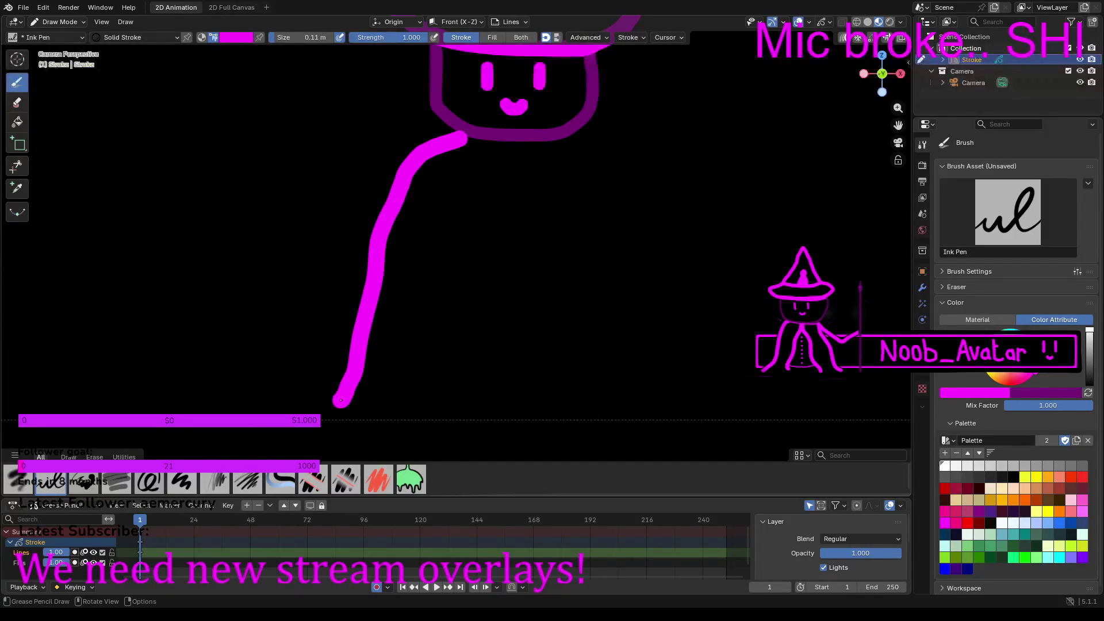
pyautogui.moveTo(574, 135); pyautogui.dragTo(627, 229)
pyautogui.hotkey('ctrl', 'z')
pyautogui.moveTo(560, 139)
pyautogui.mouseDown()
pyautogui.moveTo(610, 165)
pyautogui.moveTo(705, 438)
pyautogui.mouseUp()
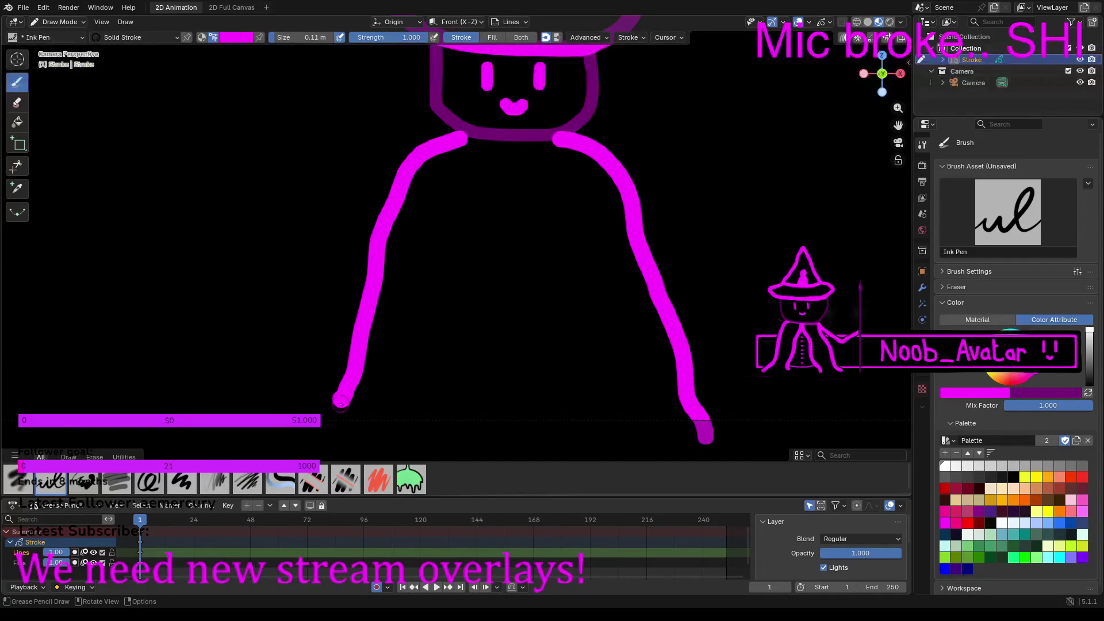
pyautogui.moveTo(341, 401); pyautogui.dragTo(331, 430)
# Step: Add the collar line and two inner robe-opening lines, adjusting size between 0.097 and 0.11 m
pyautogui.moveTo(284, 37); pyautogui.dragTo(276, 36)
pyautogui.scroll(3, 484, 141)
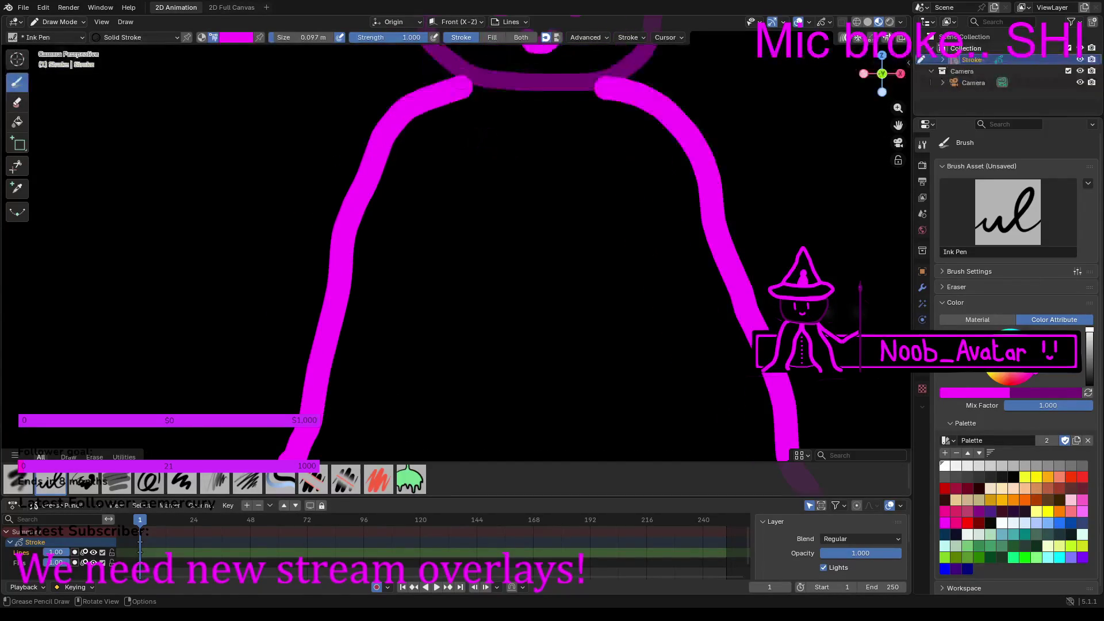
pyautogui.moveTo(465, 87); pyautogui.dragTo(597, 89)
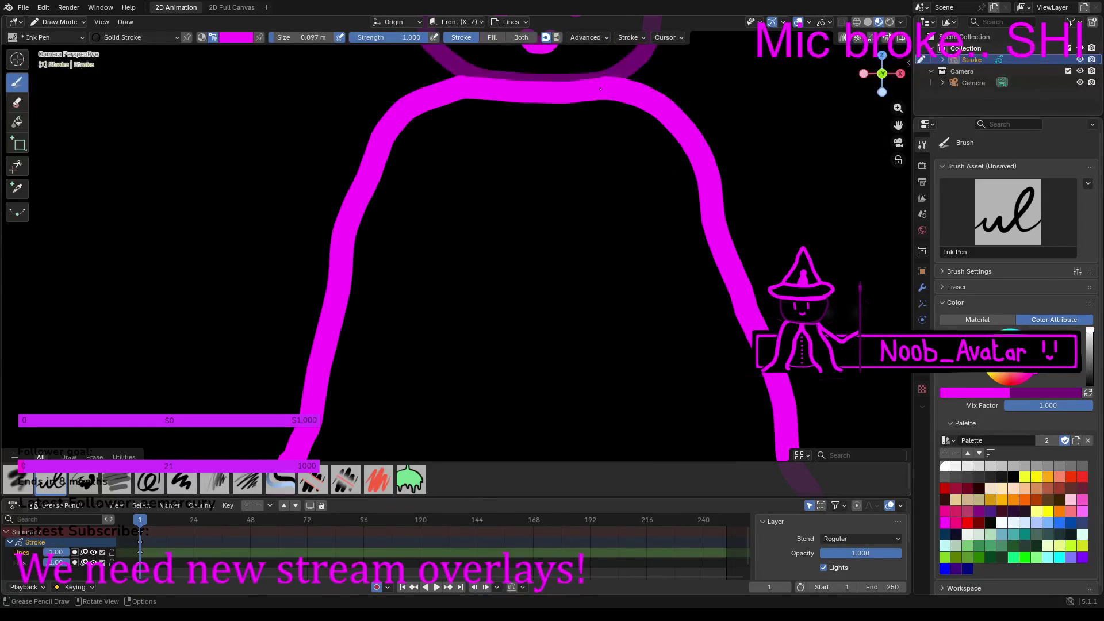
pyautogui.moveTo(288, 37); pyautogui.dragTo(288, 37)
pyautogui.scroll(-2, 518, 112)
pyautogui.moveTo(511, 145); pyautogui.dragTo(430, 437)
pyautogui.moveTo(521, 146)
pyautogui.mouseDown()
pyautogui.moveTo(519, 185)
pyautogui.moveTo(555, 237)
pyautogui.moveTo(581, 387)
pyautogui.moveTo(614, 444)
pyautogui.mouseUp()
pyautogui.scroll(2, 501, 273)
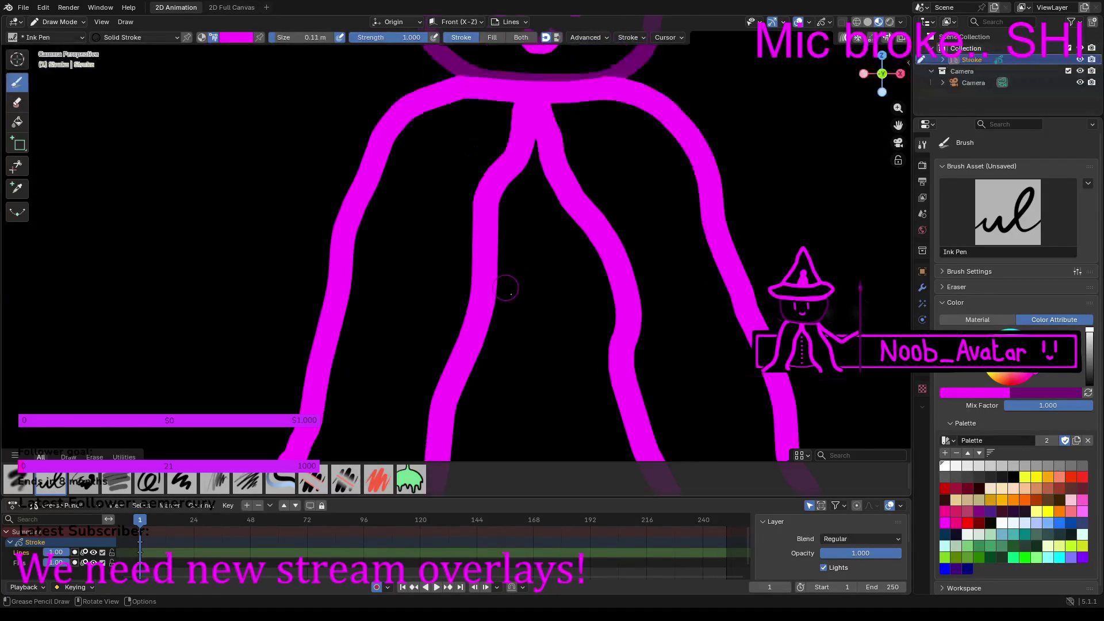
# Step: Draw a magenta belt across the robe's front
pyautogui.scroll(1, 507, 296)
pyautogui.click(503, 347)
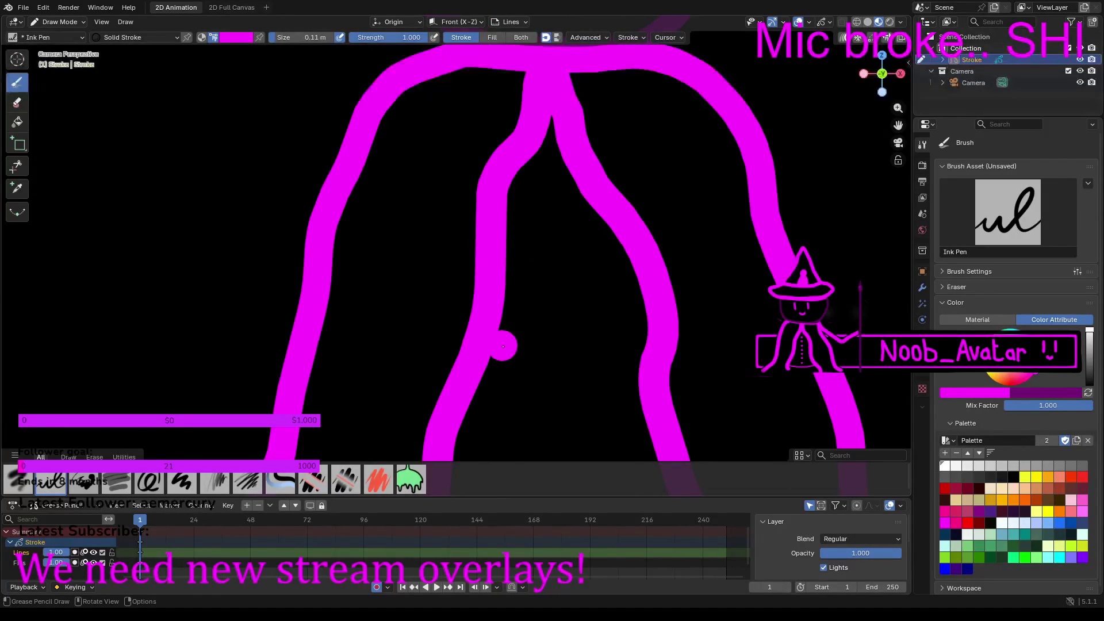
pyautogui.moveTo(492, 346); pyautogui.dragTo(639, 360)
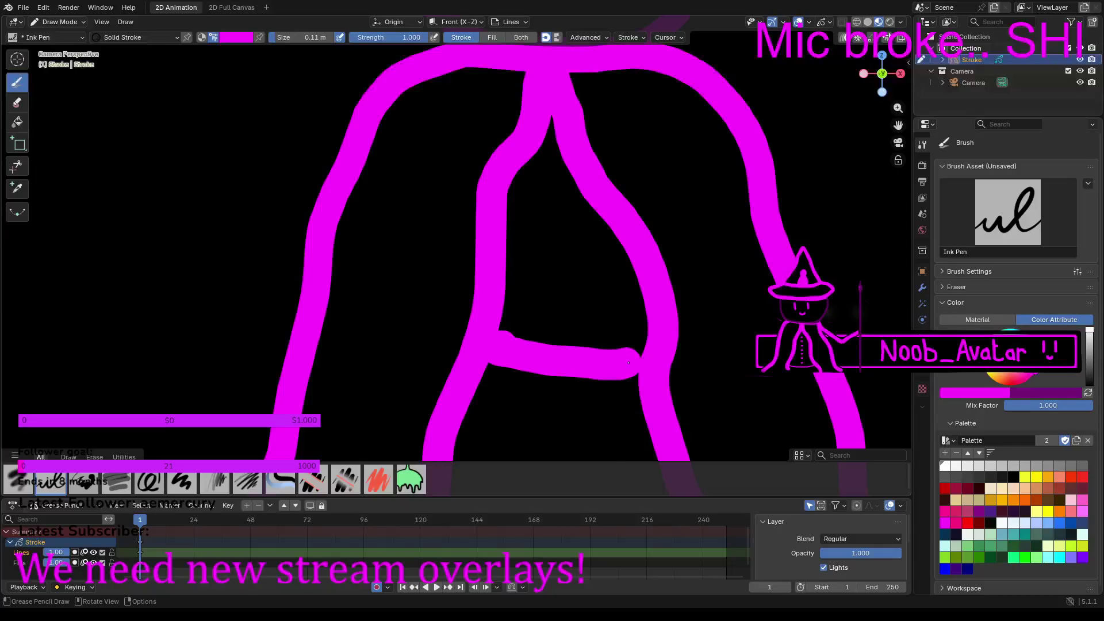
# Step: Shrink the brush and dot a column of six buttons down the robe front
pyautogui.moveTo(295, 42); pyautogui.dragTo(299, 38)
pyautogui.click(547, 165)
pyautogui.click(546, 192)
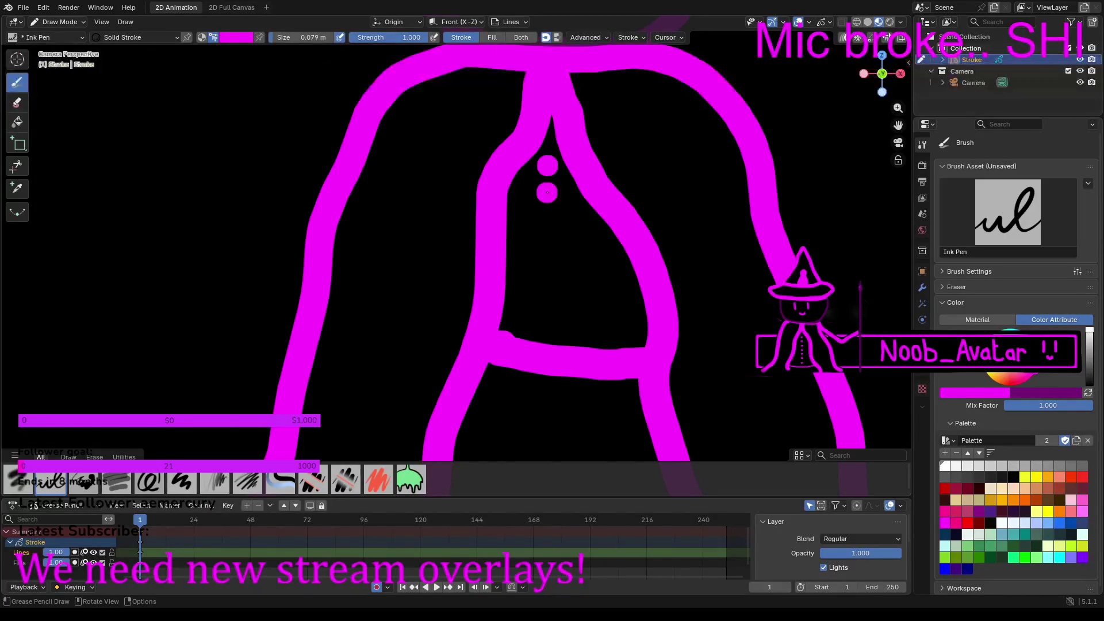
pyautogui.click(546, 221)
pyautogui.click(544, 251)
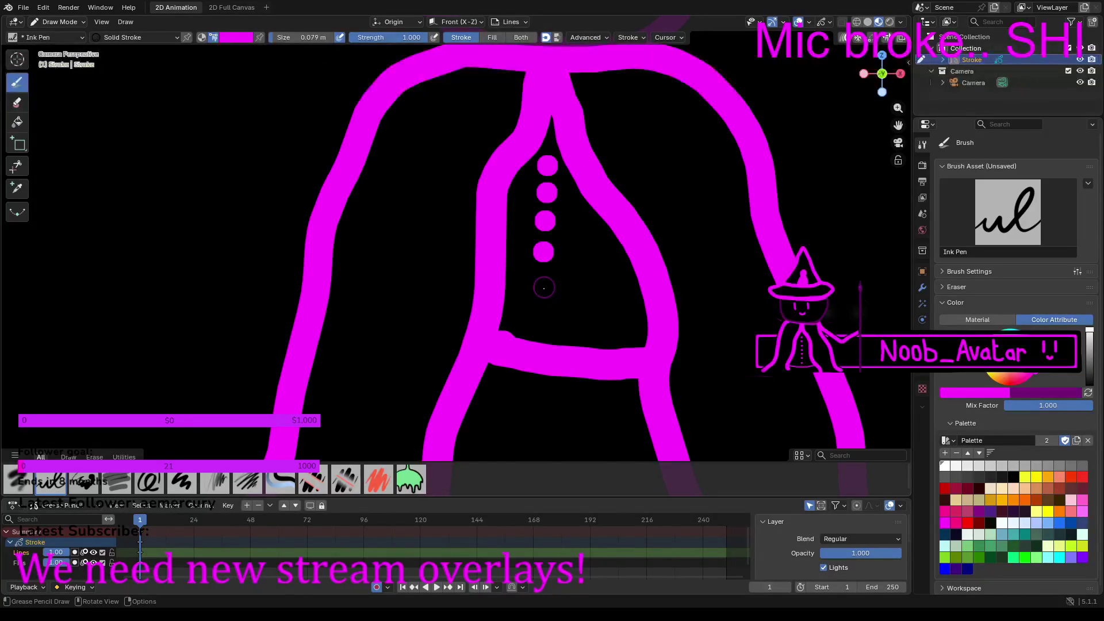
pyautogui.click(542, 282)
pyautogui.click(539, 315)
pyautogui.scroll(-1, 543, 211)
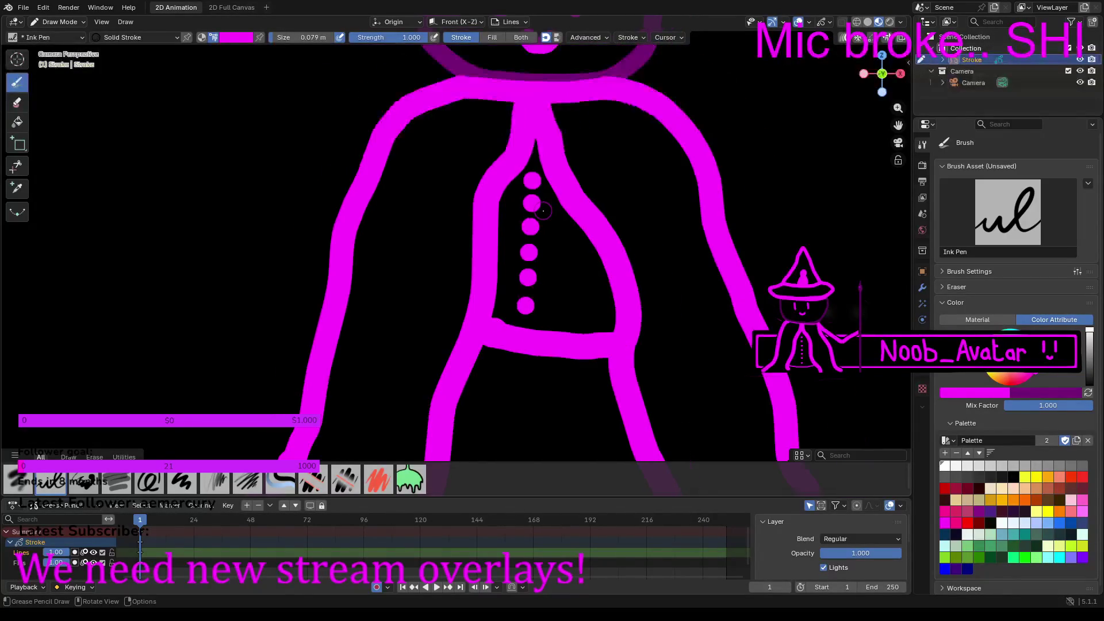
pyautogui.scroll(-2, 542, 211)
pyautogui.scroll(5, 518, 190)
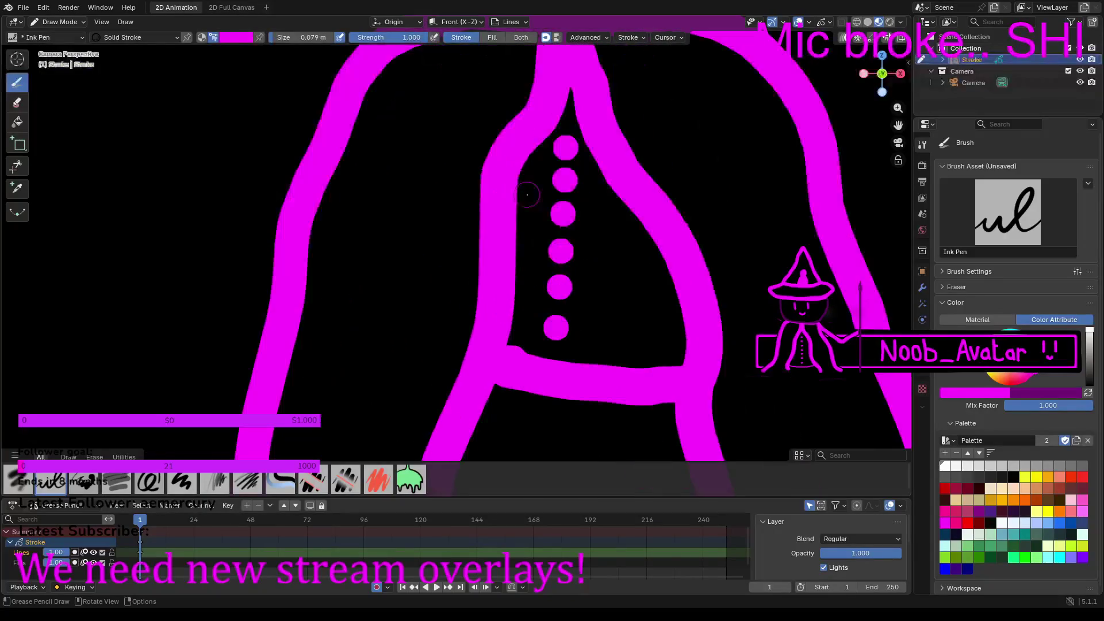
# Step: Darken the colour to deep purple and trace a line along the head's lower edge
pyautogui.moveTo(516, 184)
pyautogui.mouseDown(button='middle')
pyautogui.moveTo(477, 371)
pyautogui.moveTo(447, 452)
pyautogui.mouseUp(button='middle')
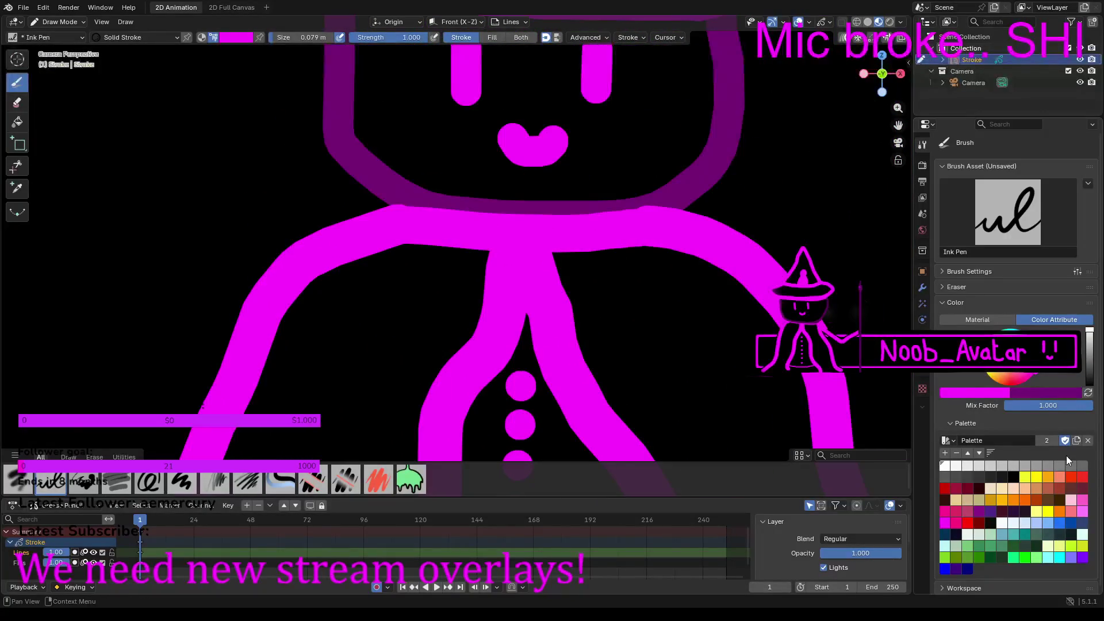
pyautogui.moveTo(1090, 333); pyautogui.dragTo(1089, 359)
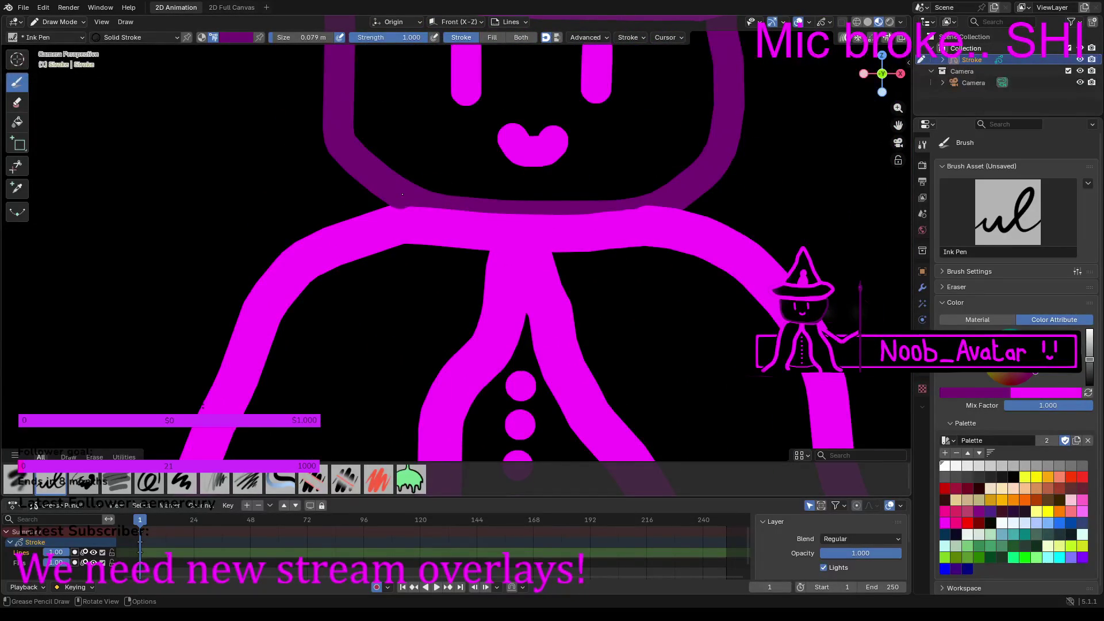
pyautogui.moveTo(409, 197)
pyautogui.mouseDown()
pyautogui.moveTo(499, 215)
pyautogui.moveTo(623, 214)
pyautogui.moveTo(671, 200)
pyautogui.mouseUp()
pyautogui.scroll(-3, 514, 281)
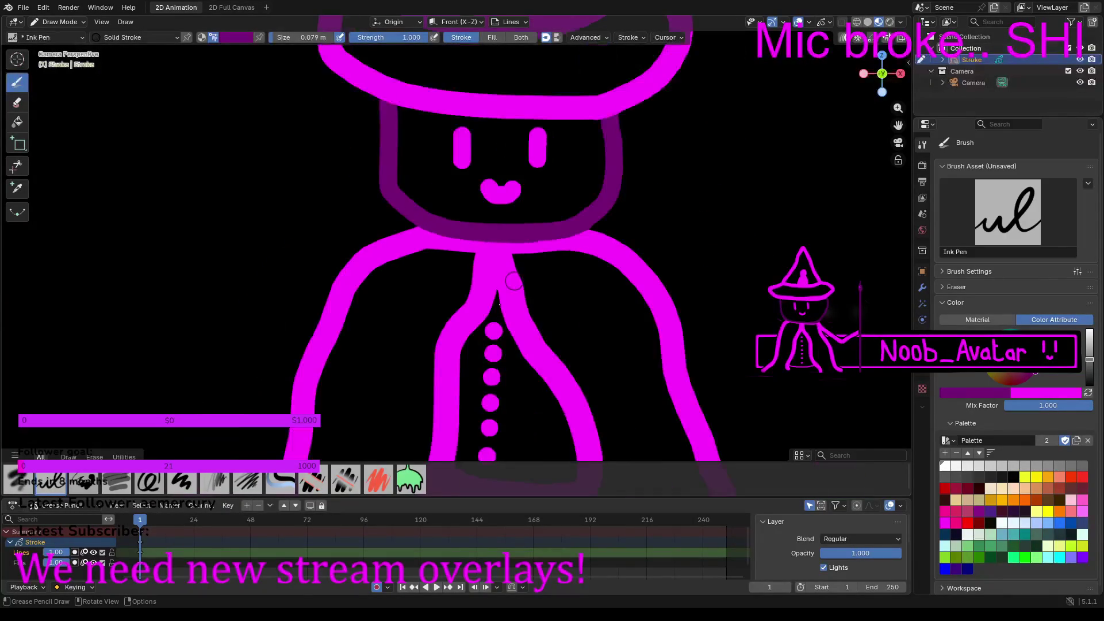
pyautogui.keyDown('shift'); pyautogui.scroll(-6, 514, 281); pyautogui.keyUp('shift')
pyautogui.scroll(2, 546, 187)
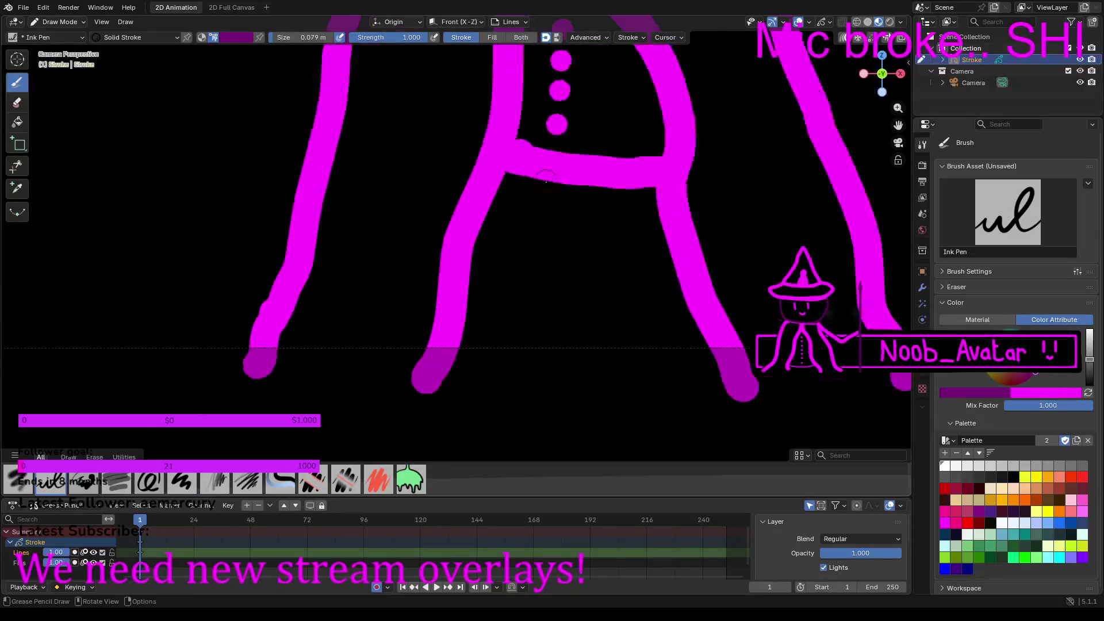
pyautogui.scroll(1, 547, 187)
pyautogui.keyDown('shift'); pyautogui.moveTo(547, 186); pyautogui.dragTo(510, 307, button='middle'); pyautogui.keyUp('shift')
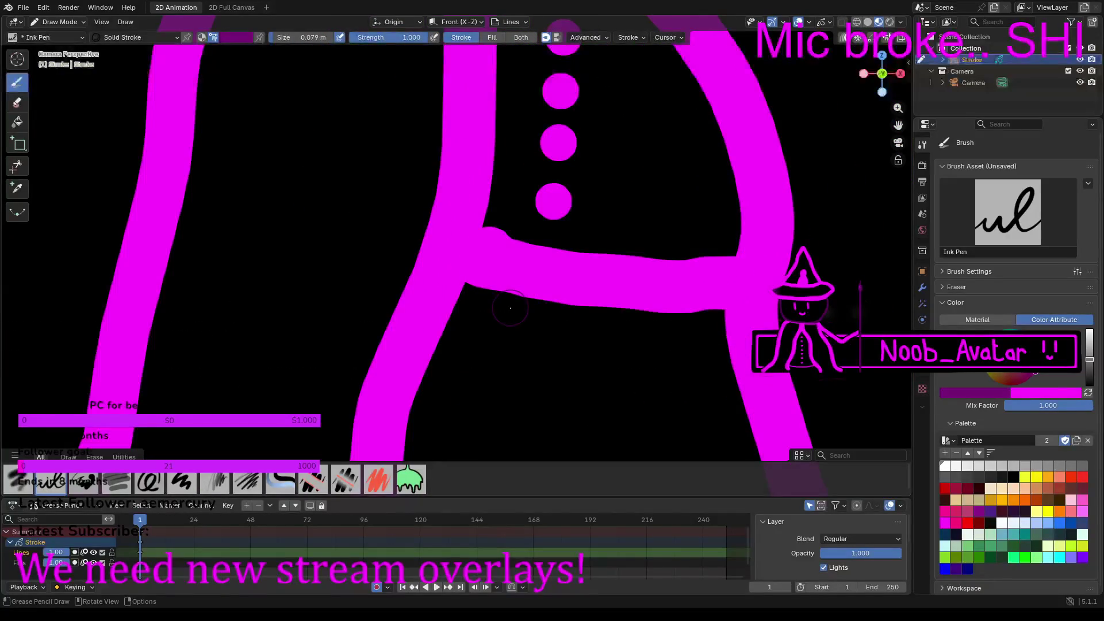
# Step: Draw a dark purple square buckle on the belt and two dark purple lines by the legs
pyautogui.moveTo(510, 307)
pyautogui.mouseDown()
pyautogui.moveTo(598, 268)
pyautogui.moveTo(594, 293)
pyautogui.moveTo(517, 315)
pyautogui.moveTo(538, 270)
pyautogui.moveTo(549, 293)
pyautogui.moveTo(561, 265)
pyautogui.mouseUp()
pyautogui.scroll(-2, 579, 225)
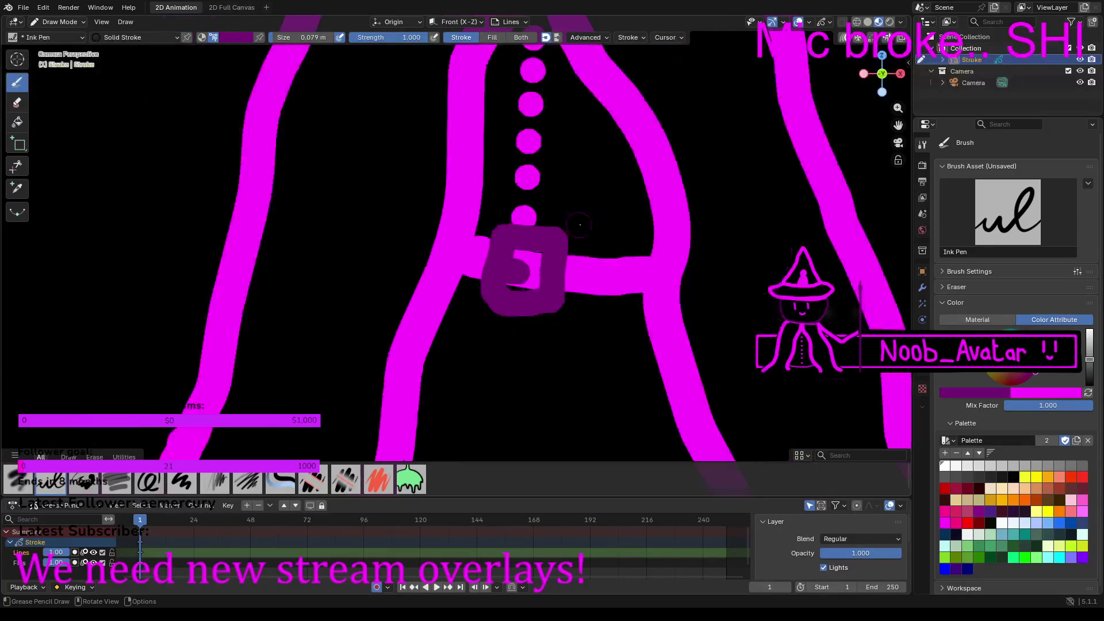
pyautogui.scroll(-4, 579, 225)
pyautogui.scroll(3, 597, 223)
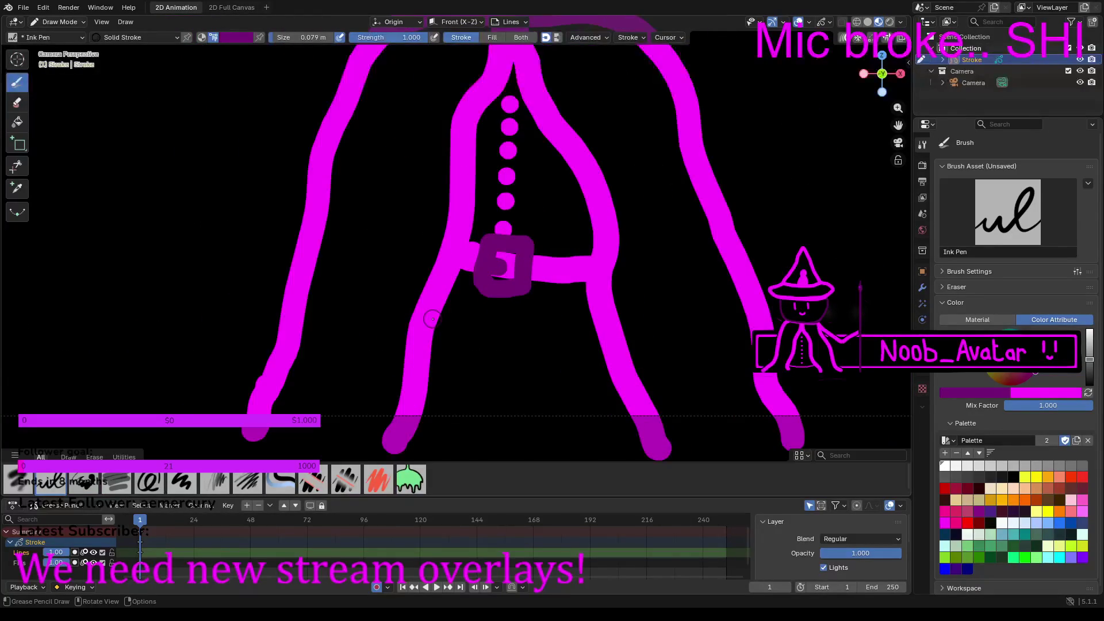
pyautogui.moveTo(432, 316); pyautogui.dragTo(442, 434)
pyautogui.moveTo(592, 294); pyautogui.dragTo(592, 431)
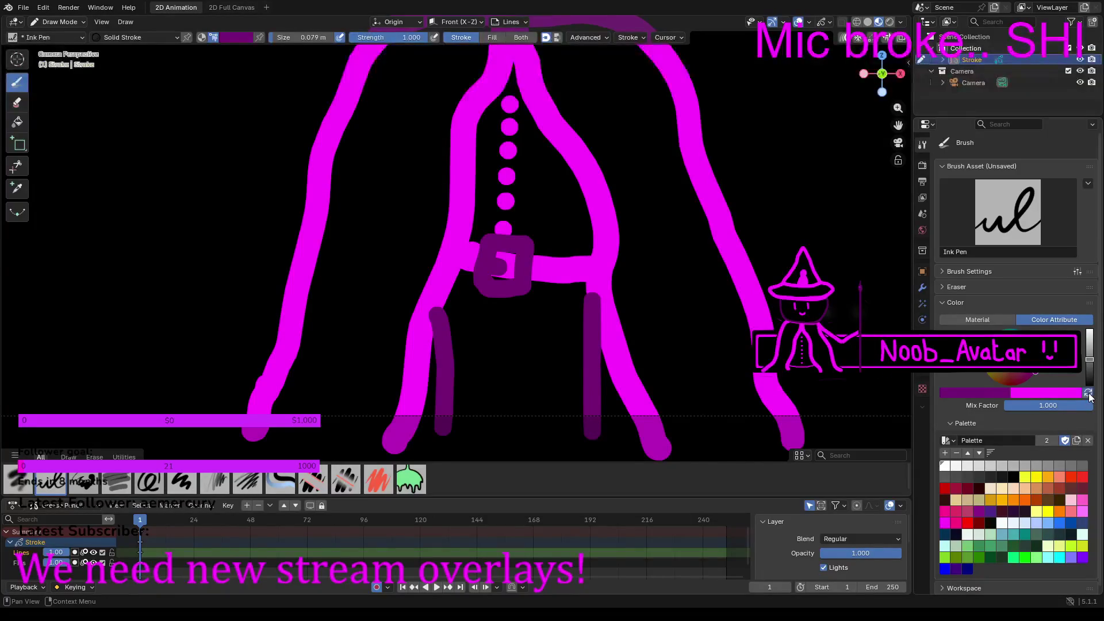
# Step: Switch back to bright magenta and paint over parts of the dark purple leg lines
pyautogui.click(1088, 392)
pyautogui.scroll(4, 765, 322)
pyautogui.moveTo(750, 328)
pyautogui.mouseDown()
pyautogui.moveTo(743, 356)
pyautogui.moveTo(765, 423)
pyautogui.mouseUp()
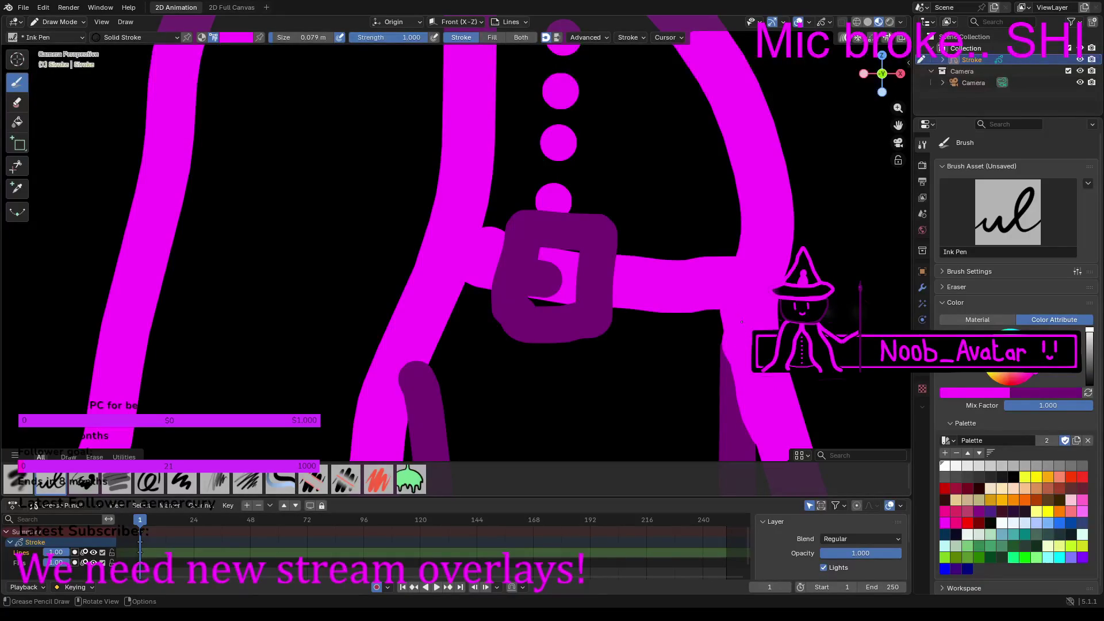
pyautogui.moveTo(740, 334); pyautogui.dragTo(746, 371)
pyautogui.moveTo(410, 337); pyautogui.dragTo(395, 408)
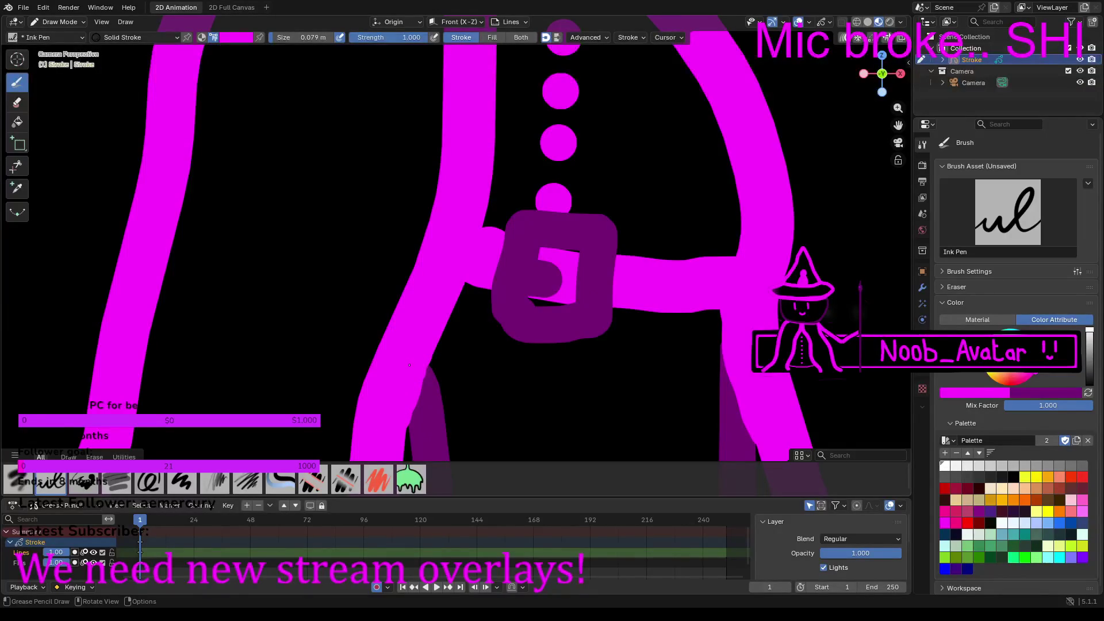
pyautogui.scroll(-9, 409, 365)
# Step: Raise the brush size to 0.11 m and draw a thick magenta arm from the right shoulder
pyautogui.keyDown('shift'); pyautogui.moveTo(615, 133); pyautogui.dragTo(594, 216, button='middle'); pyautogui.keyUp('shift')
pyautogui.scroll(7, 583, 270)
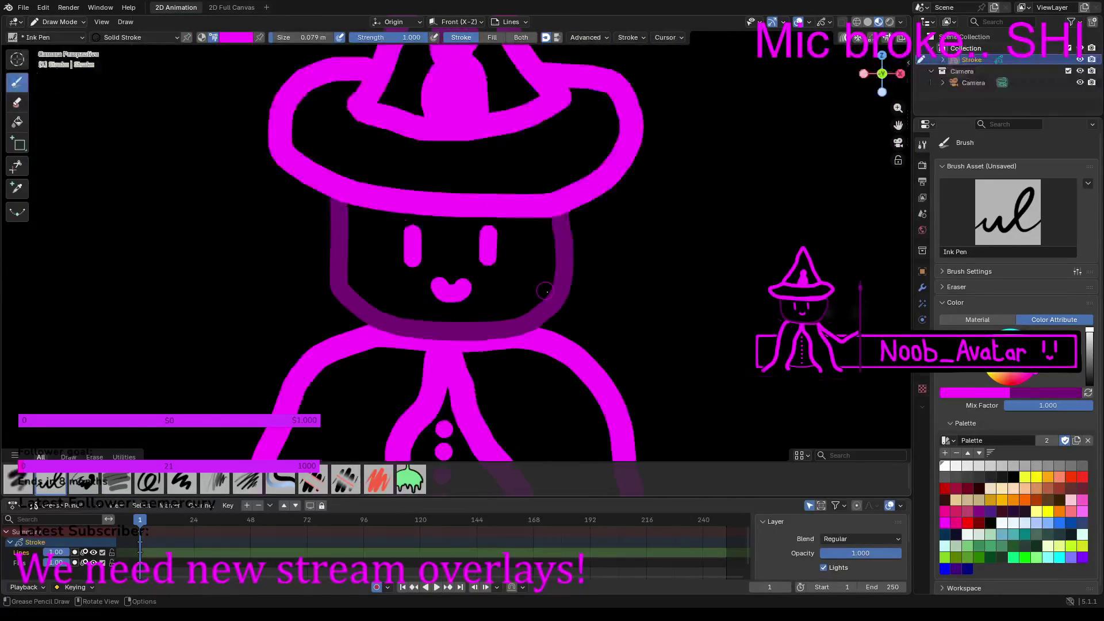
pyautogui.moveTo(674, 358); pyautogui.dragTo(459, 173, button='middle')
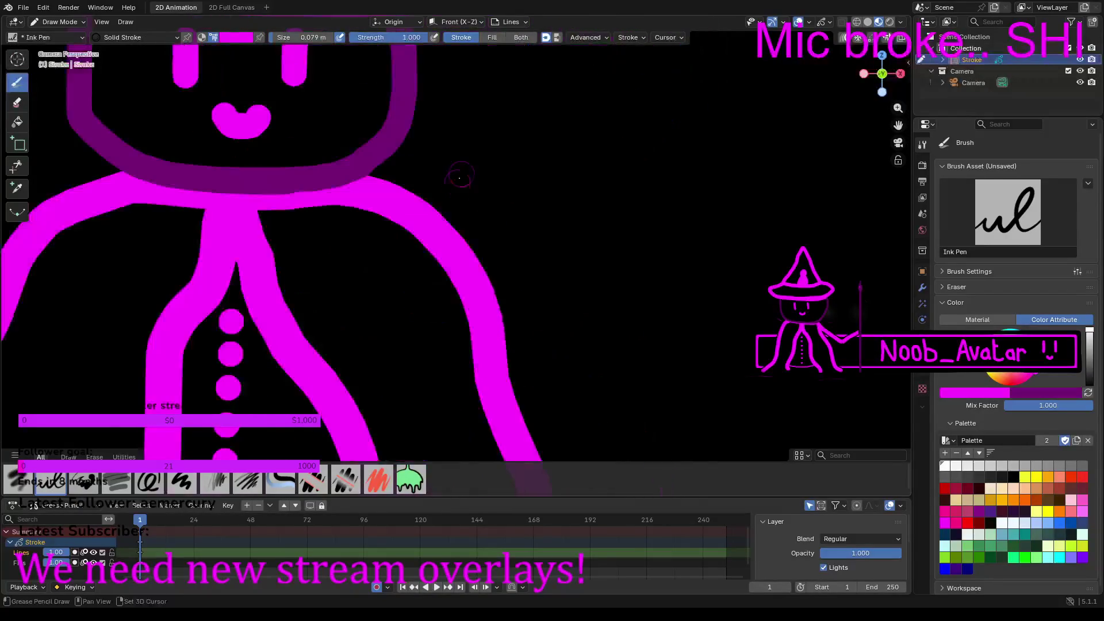
pyautogui.moveTo(304, 37); pyautogui.dragTo(340, 37)
pyautogui.scroll(-4, 534, 202)
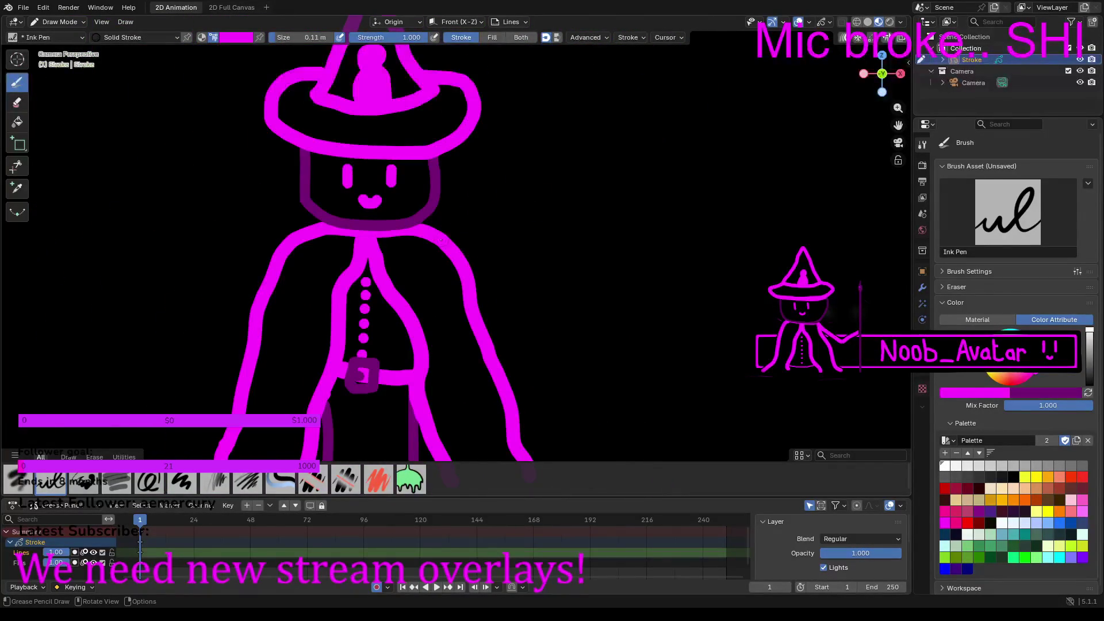
pyautogui.moveTo(446, 241)
pyautogui.mouseDown()
pyautogui.moveTo(546, 296)
pyautogui.moveTo(615, 279)
pyautogui.mouseUp()
# Step: Bring up the rough black-line witch-hat sketch on white and zoom in and out to inspect it
pyautogui.press('shift')
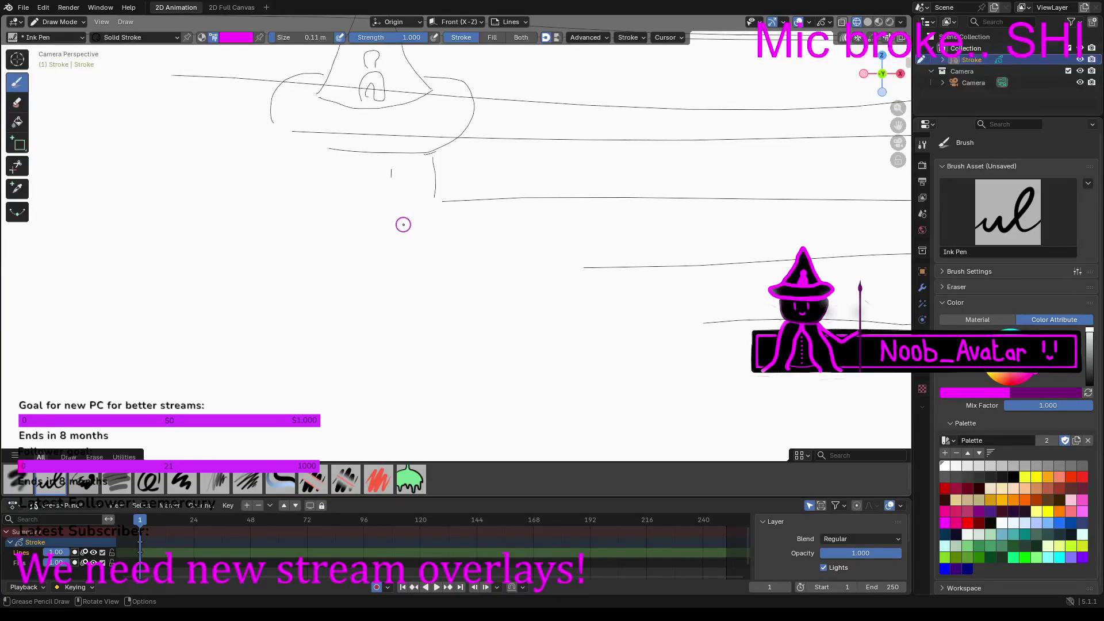
pyautogui.scroll(-5, 402, 225)
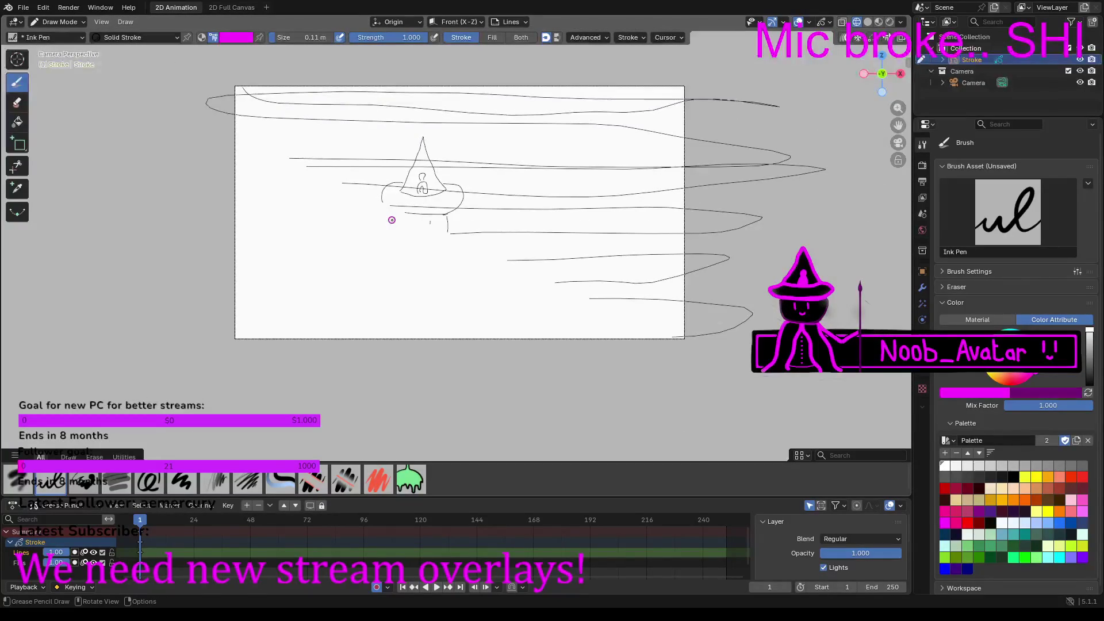
pyautogui.scroll(9, 392, 220)
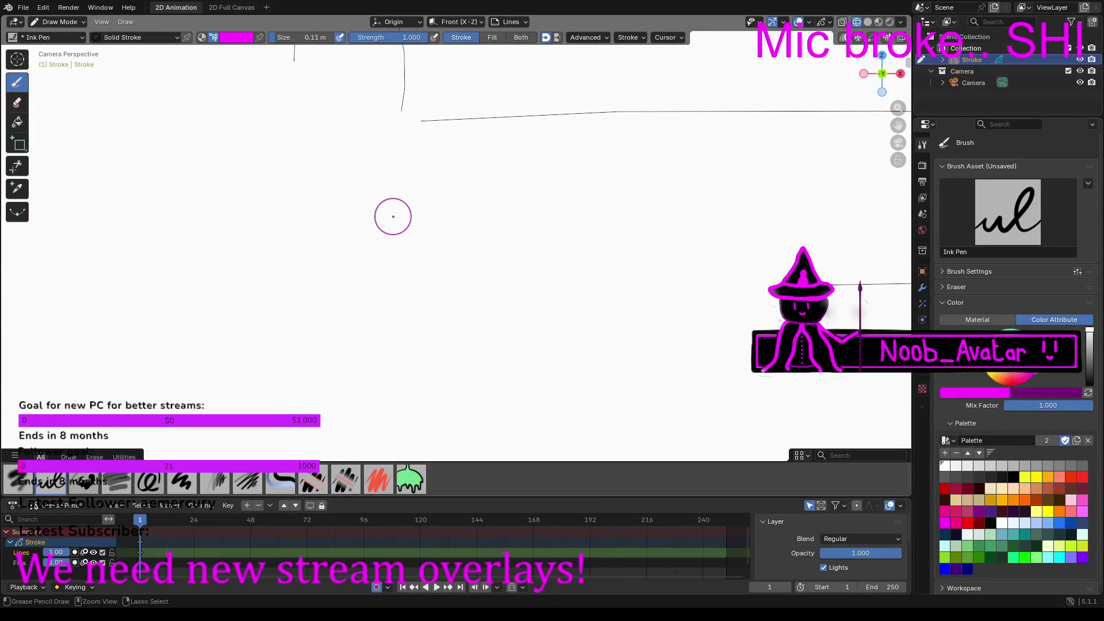
pyautogui.scroll(-4, 392, 227)
pyautogui.scroll(-4, 395, 227)
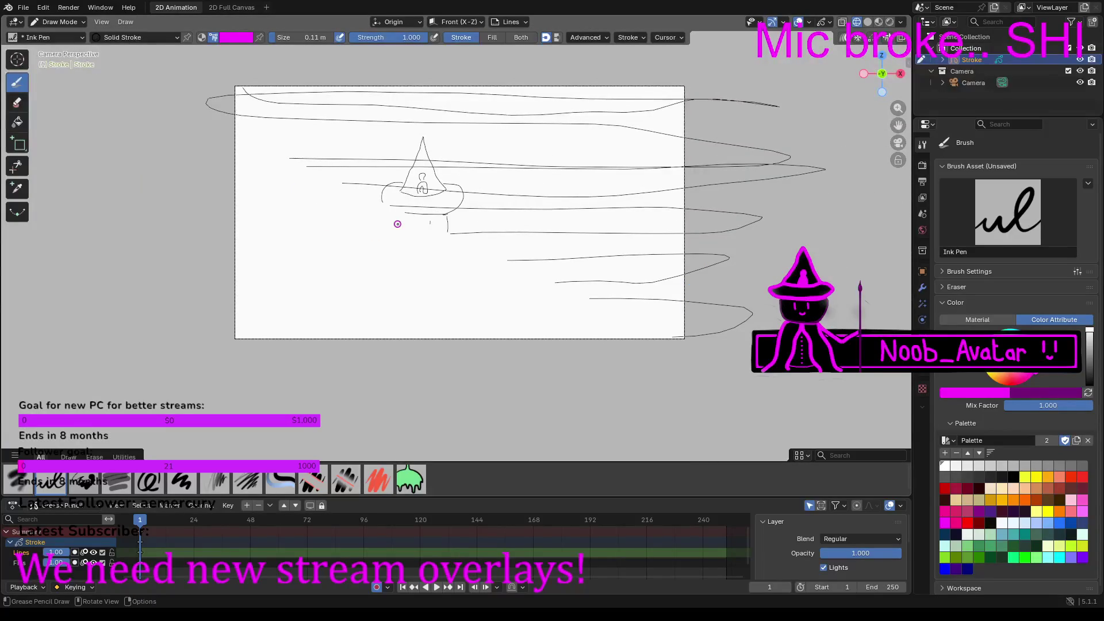
pyautogui.scroll(-3, 392, 222)
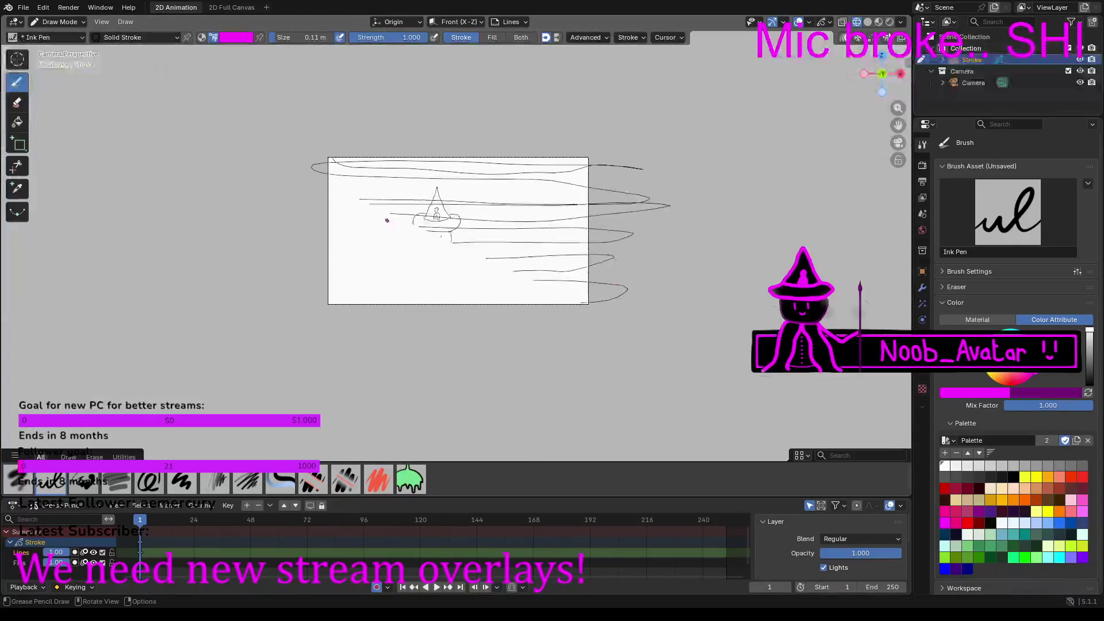
pyautogui.scroll(5, 396, 207)
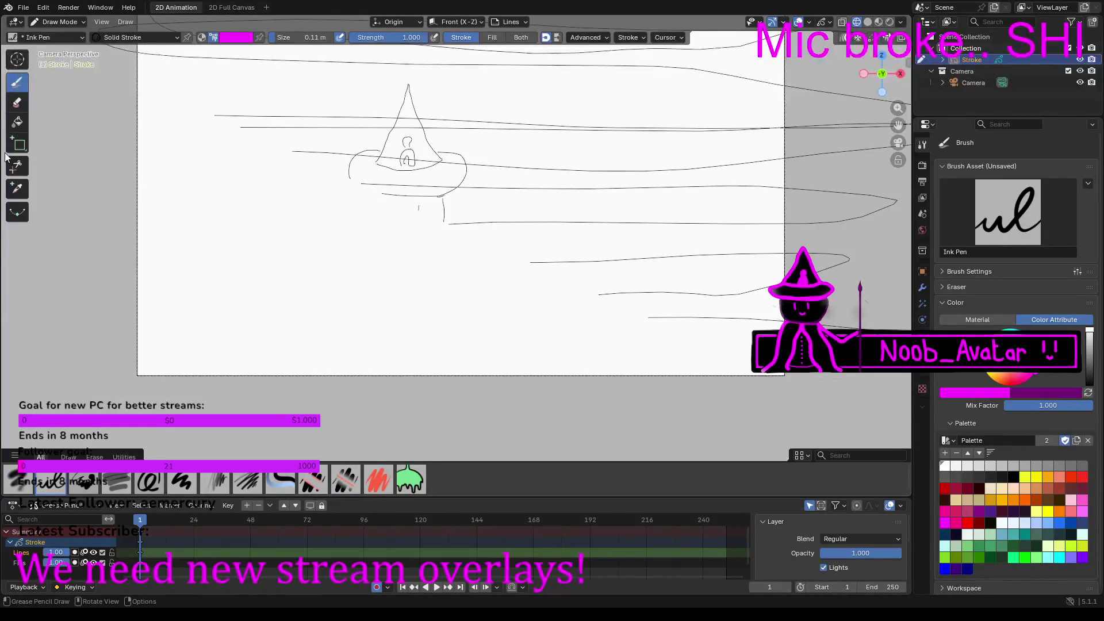